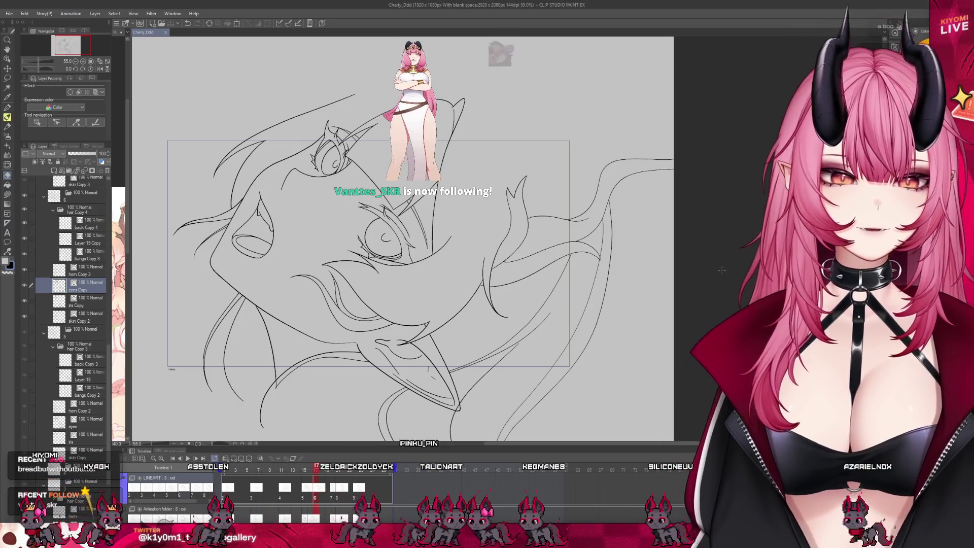
Scrub the timeline to frame 12, then back to frame 6 to compare the drawings
scroll(530, 289, "down", 2)
scroll(530, 288, "up", 1)
left_click(276, 474)
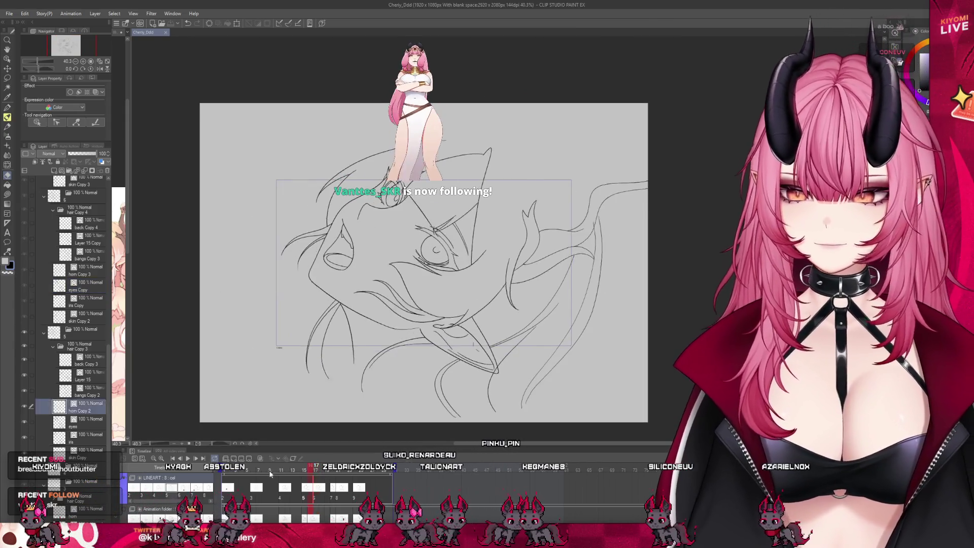
left_click_drag(276, 473, 288, 470)
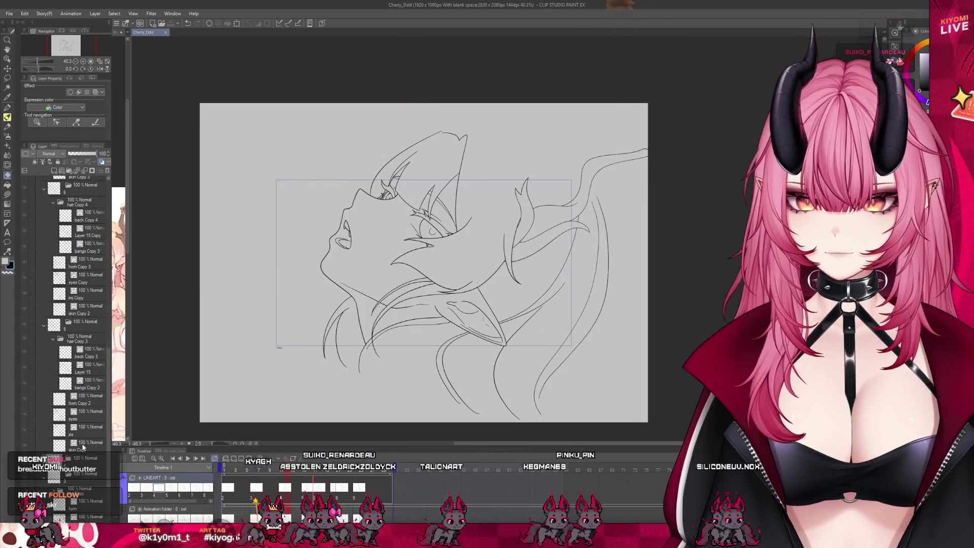
scroll(88, 452, "down", 1)
scroll(420, 255, "up", 4)
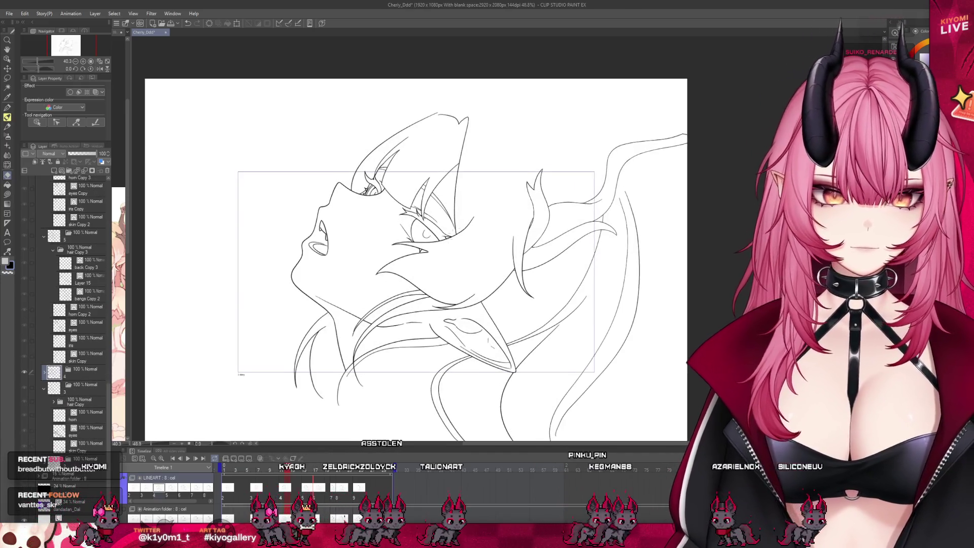
mouse_move(288, 470)
left_mouse_down()
mouse_move(249, 468)
mouse_move(320, 477)
left_mouse_up()
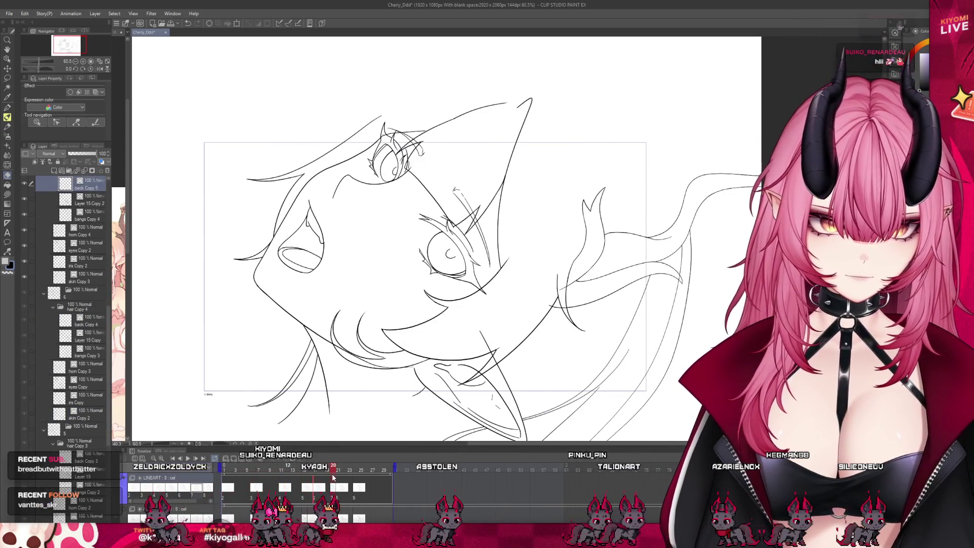
Flip between frame 14, frame 17 and their neighbouring frames to check the head-tilt motion
scroll(56, 355, "up", 5)
scroll(56, 356, "down", 5)
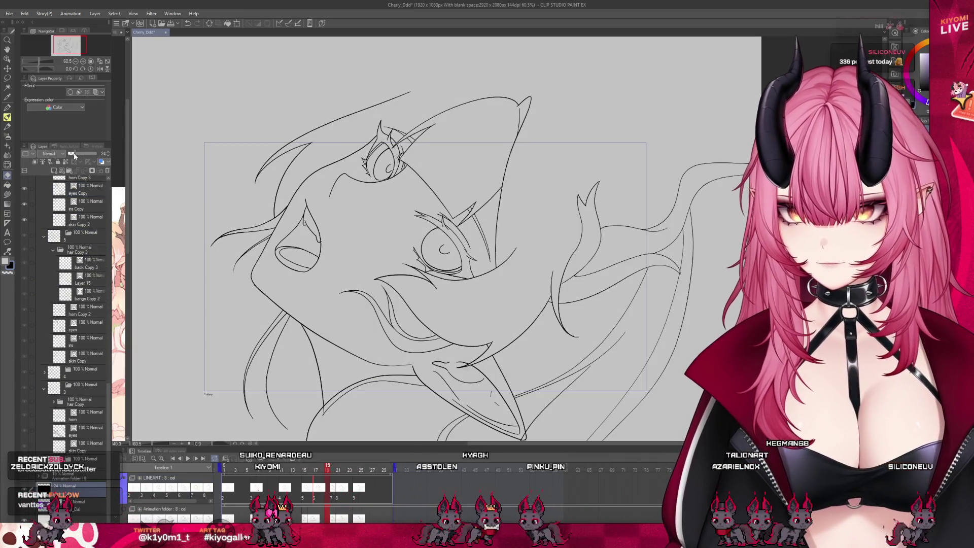
scroll(89, 304, "up", 2)
scroll(328, 355, "down", 1)
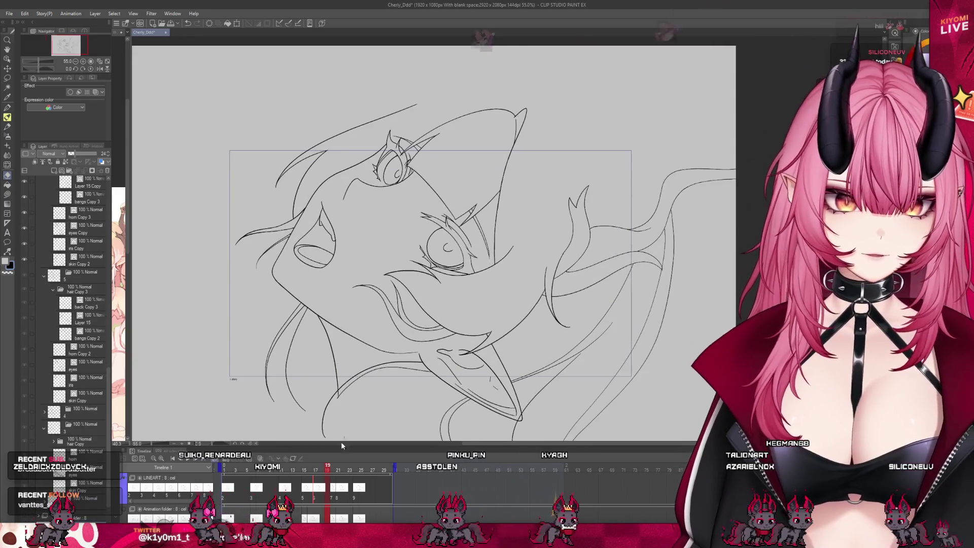
left_click_drag(327, 468, 299, 468)
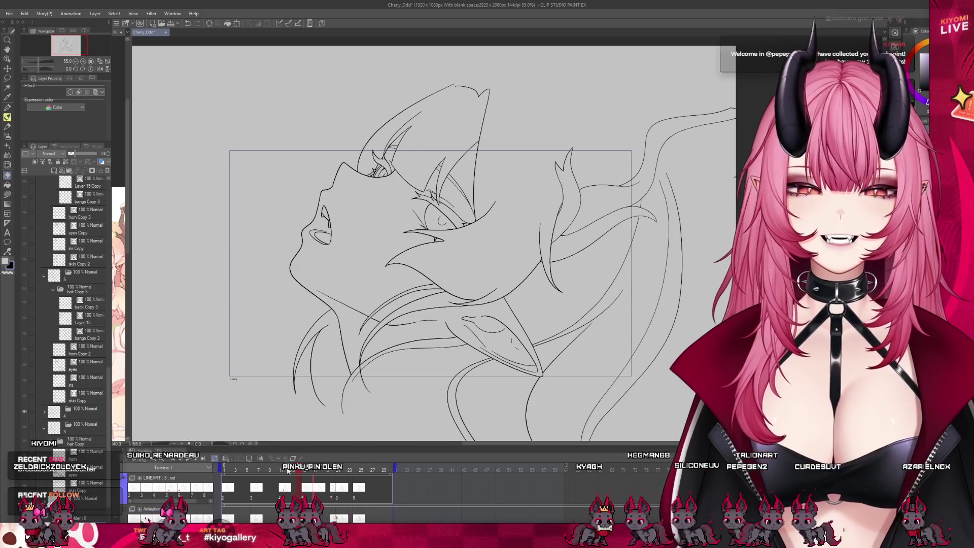
left_click(308, 472)
left_click_drag(312, 471, 311, 471)
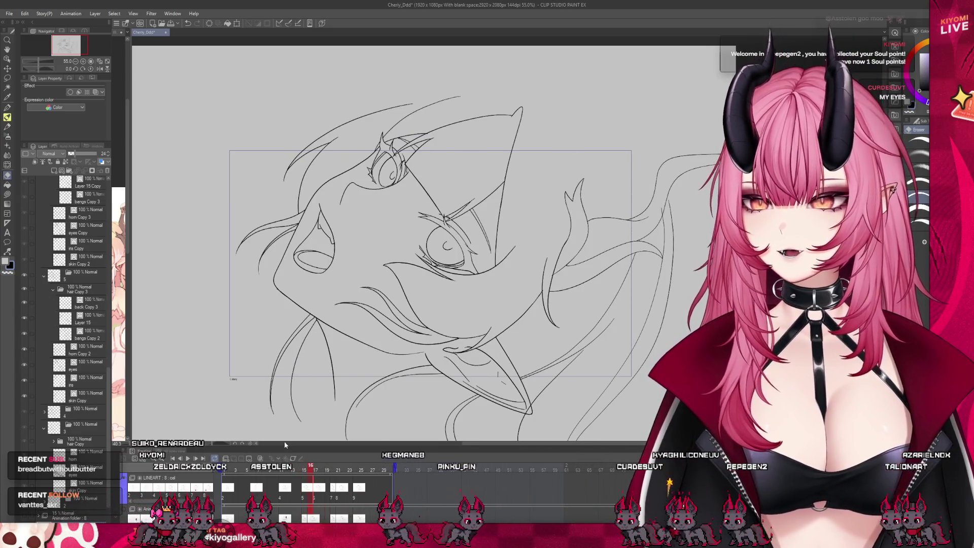
left_click(315, 472)
left_click_drag(314, 475, 333, 486)
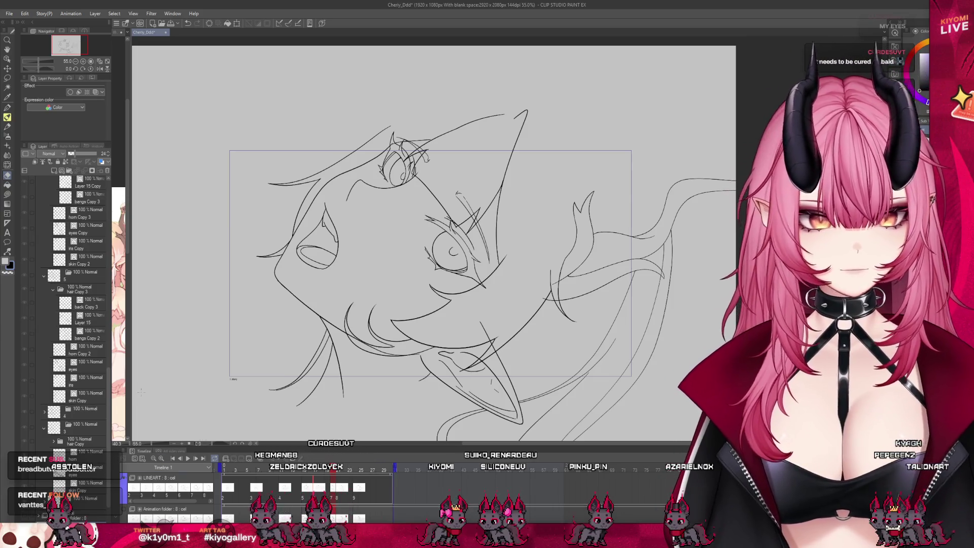
Select the hair Copy 3 folder, collapse folder 5, and select folders 6 and 7
left_click(87, 287)
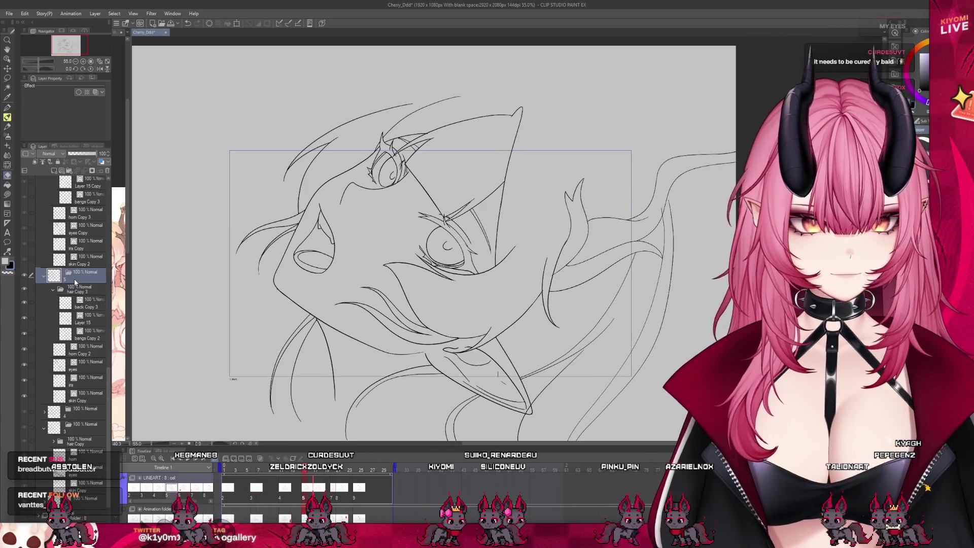
left_click(42, 277)
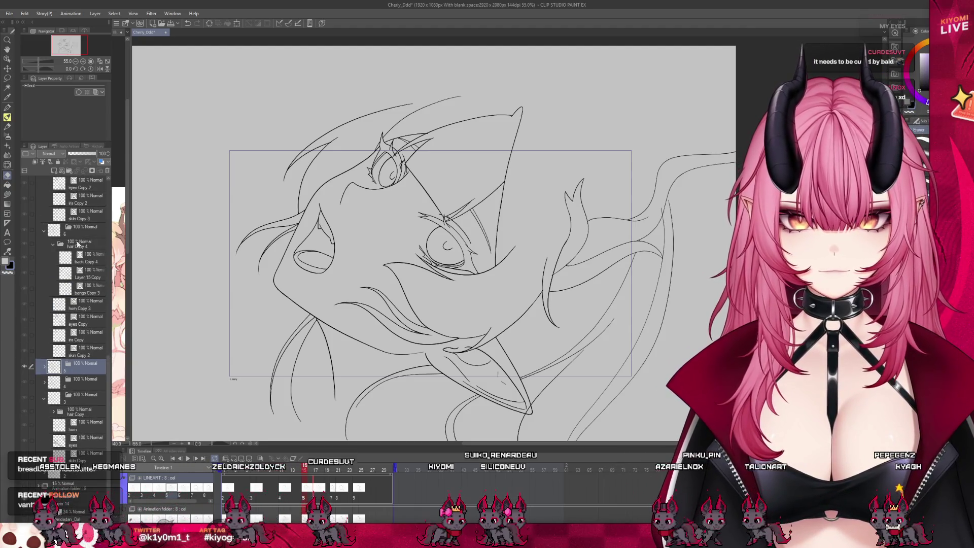
left_click(74, 230)
scroll(74, 233, "up", 1)
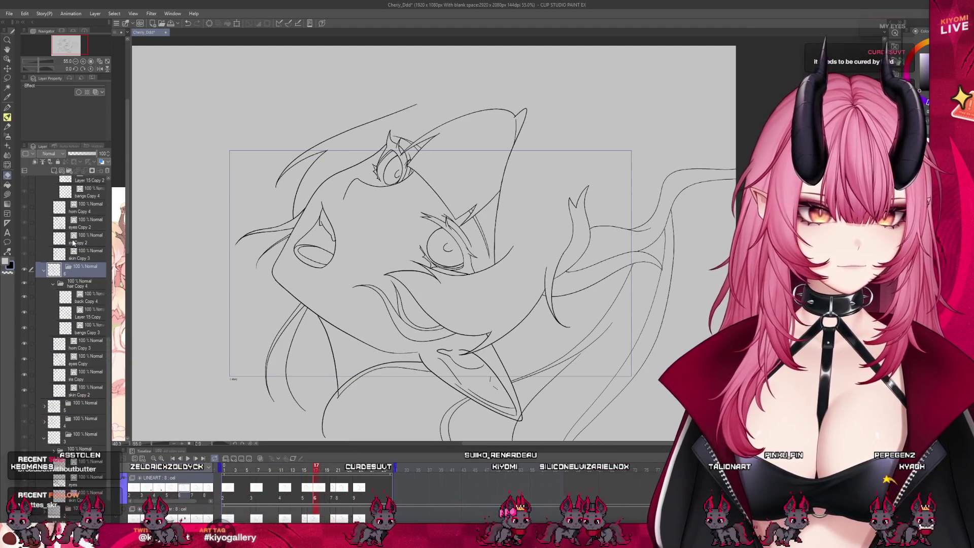
scroll(74, 233, "up", 2)
scroll(72, 232, "up", 1)
scroll(71, 232, "up", 1)
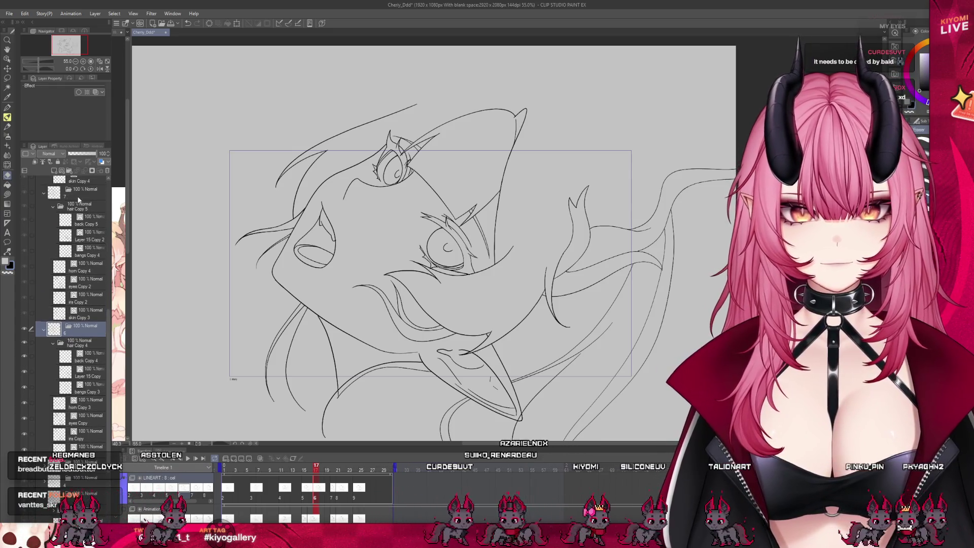
left_click(77, 196)
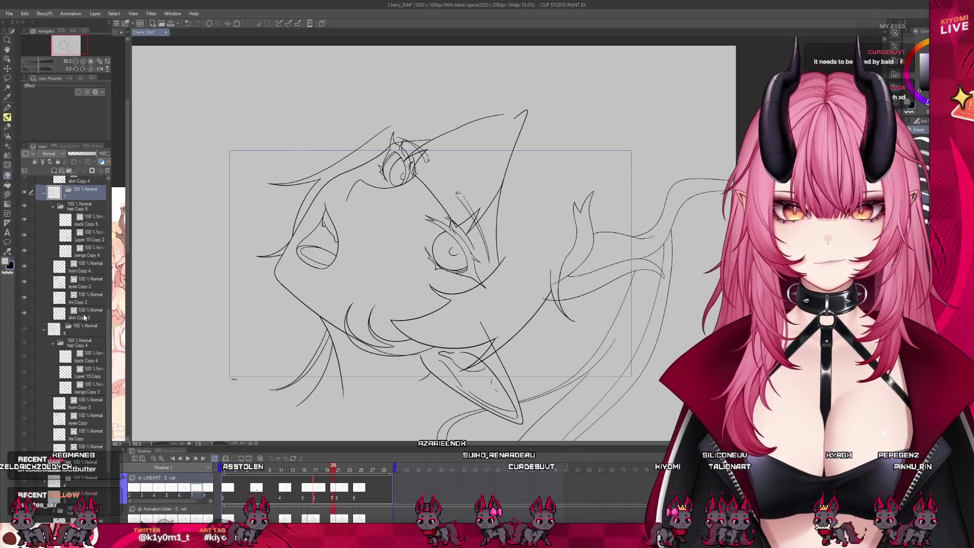
Select the skin Copy 3 layer and zoom in closer on the face
left_click(85, 317)
key("ctrl+plus")
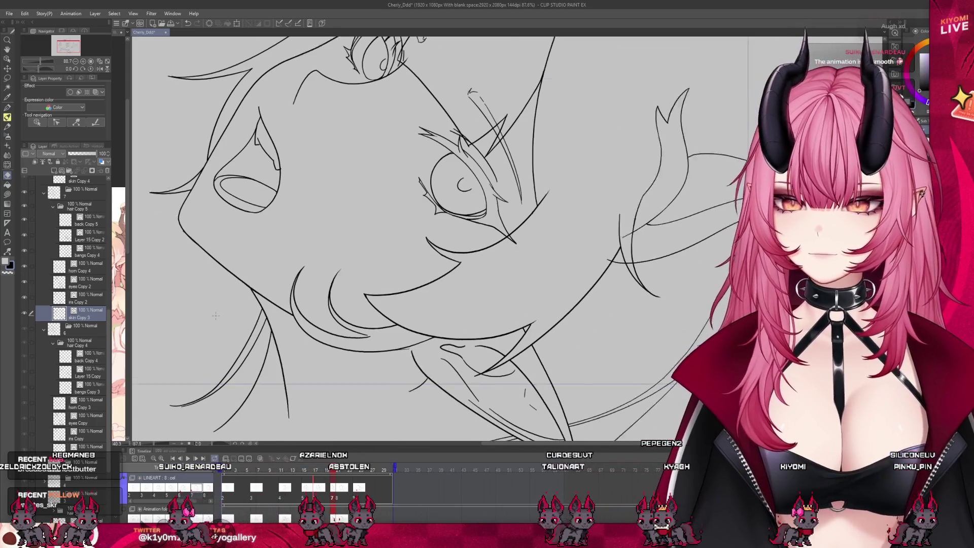
scroll(406, 239, "up", 1)
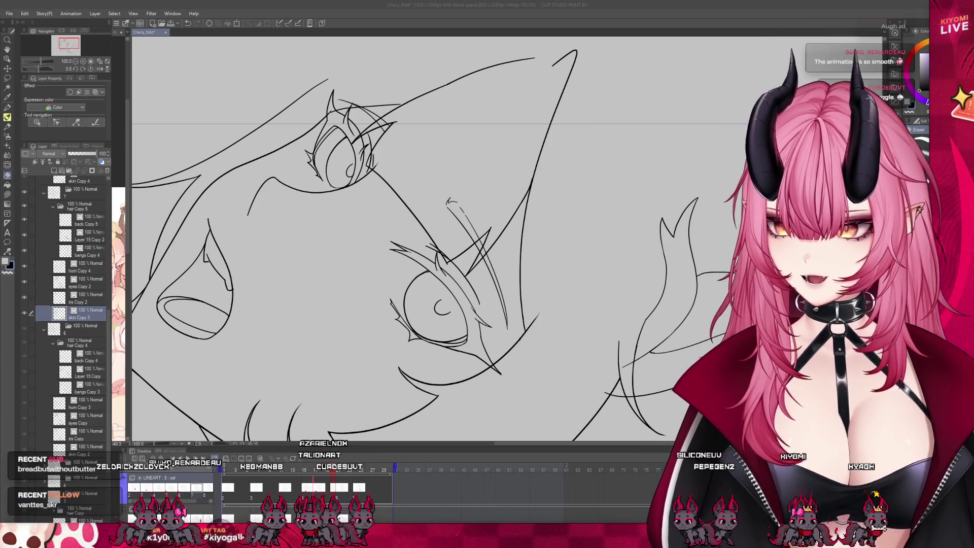
scroll(431, 238, "down", 1)
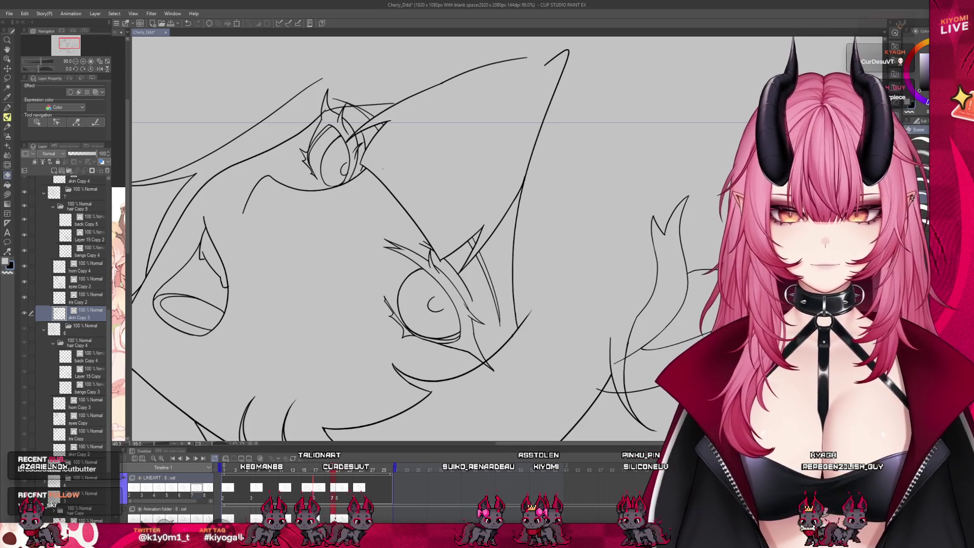
scroll(413, 168, "down", 2)
scroll(413, 168, "down", 1)
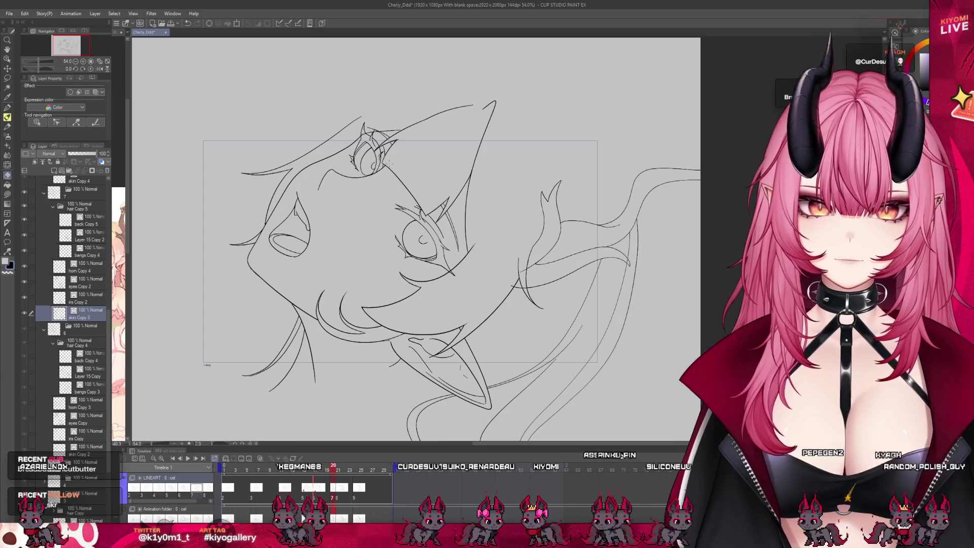
Erase the small stroke overhang near the horn on the horn Copy 4 layer
scroll(389, 163, "up", 1)
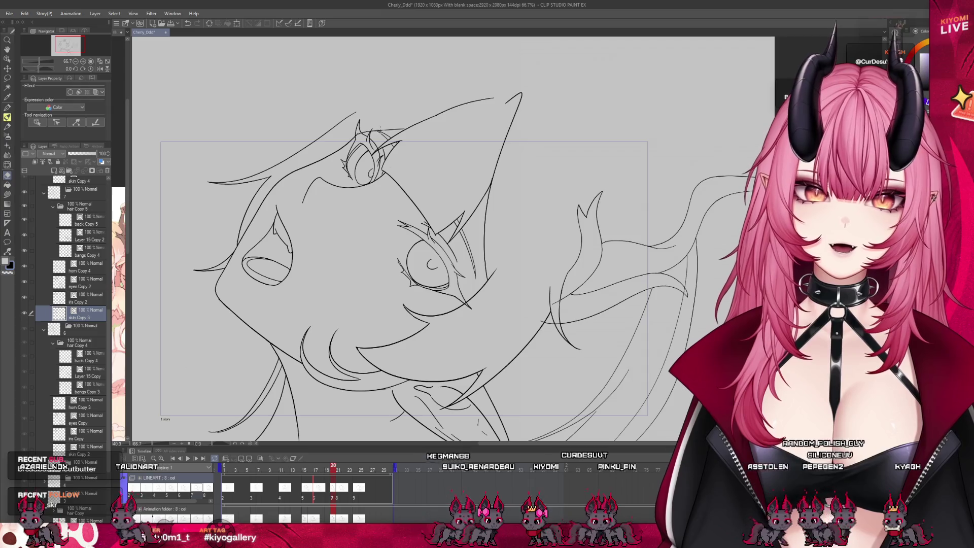
scroll(365, 122, "up", 2)
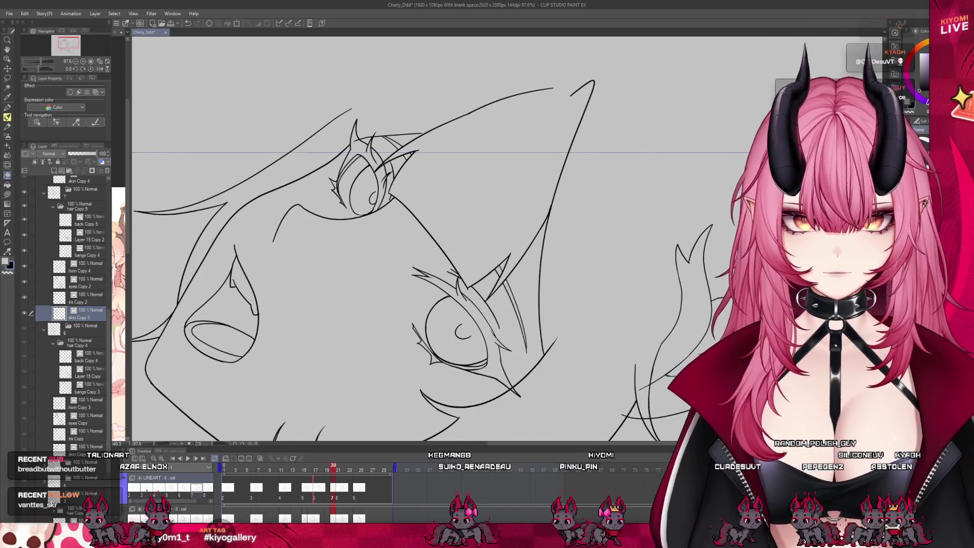
left_click(86, 253)
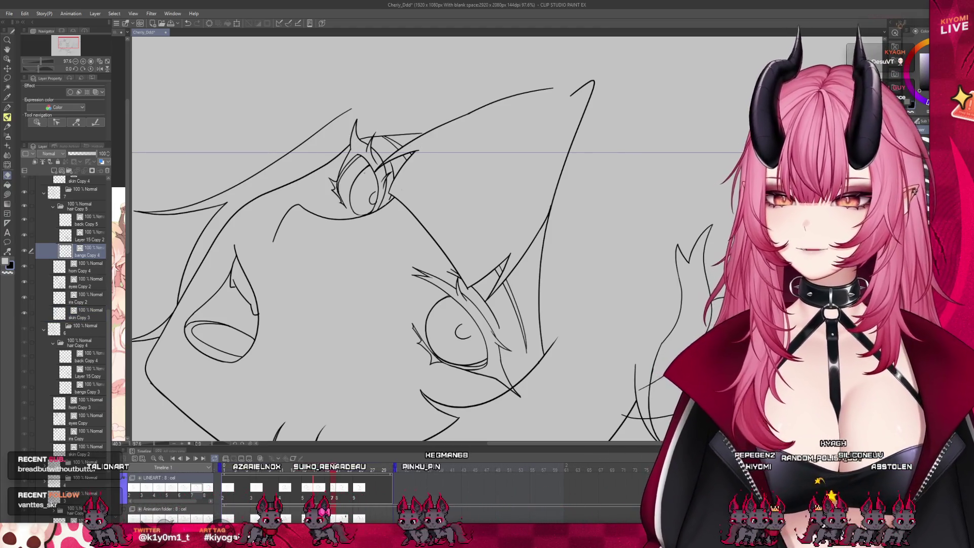
scroll(362, 180, "down", 3)
scroll(407, 248, "up", 1)
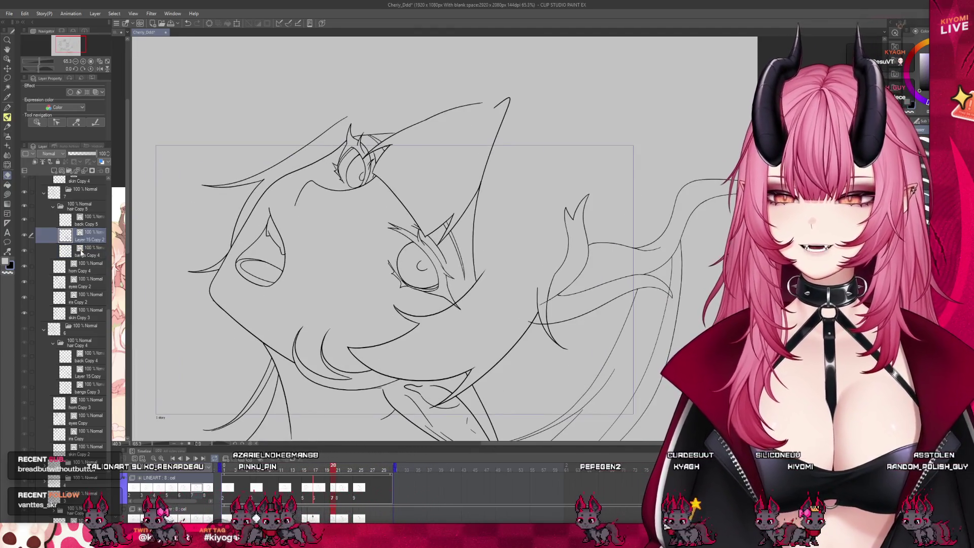
scroll(362, 195, "down", 1)
scroll(305, 257, "down", 1)
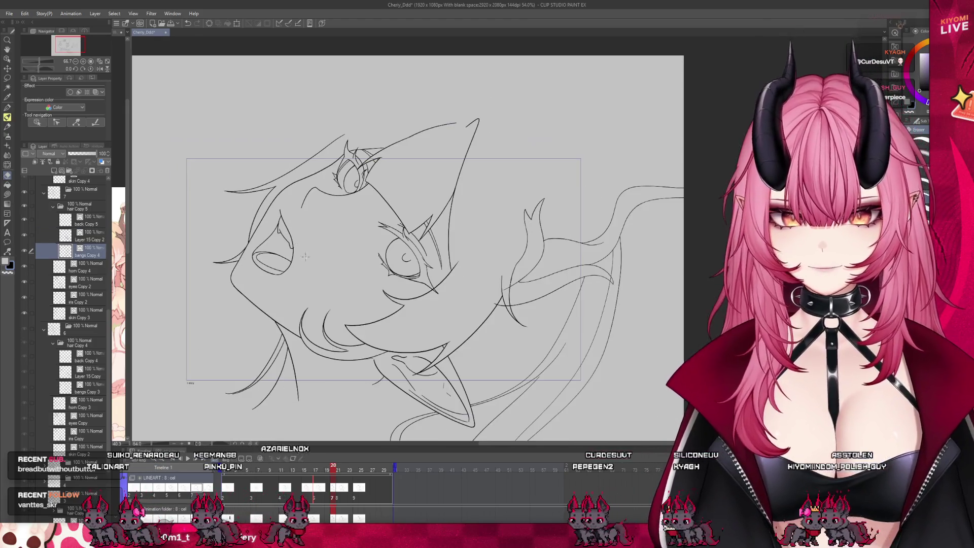
scroll(530, 248, "up", 2)
left_click(531, 248, "ctrl+shift")
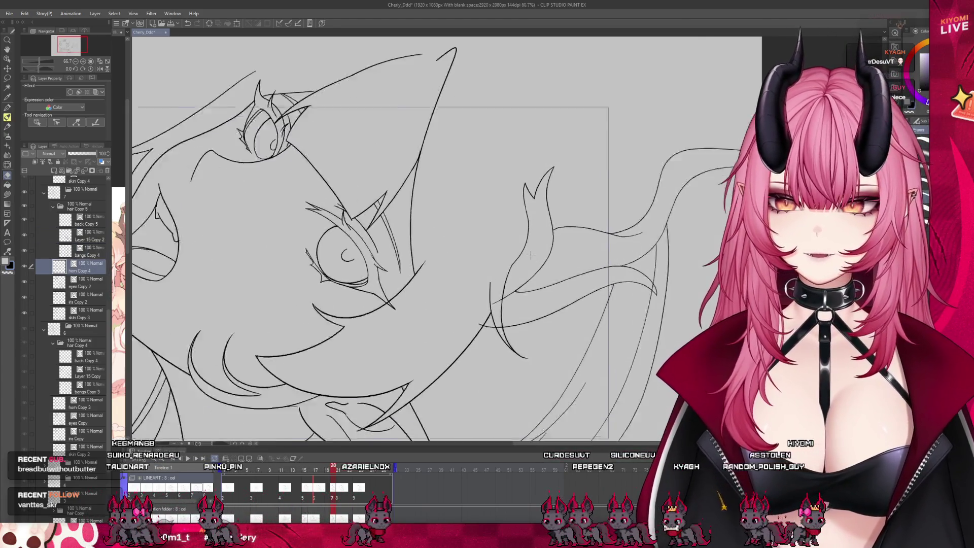
scroll(530, 249, "up", 5)
left_click(485, 319)
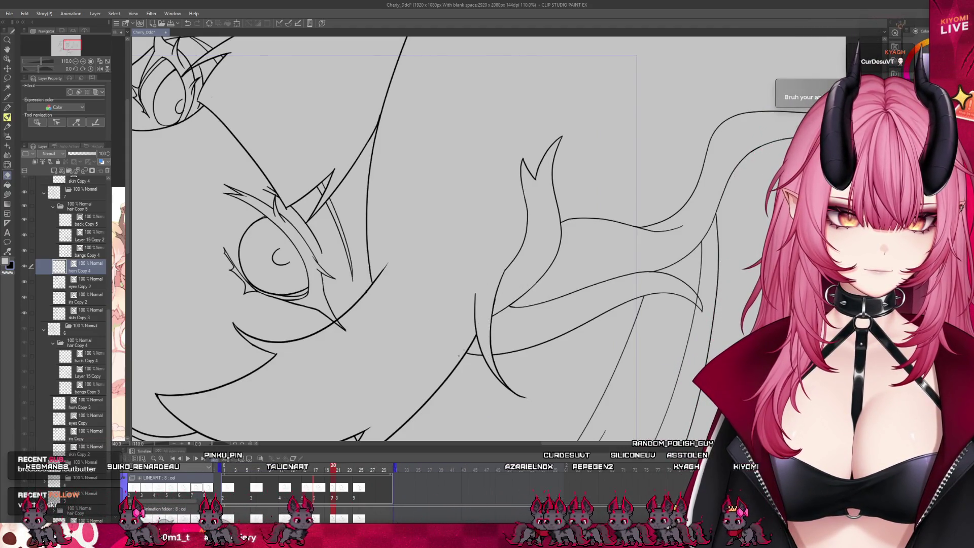
Zoom around the line art and scrub back to about frame 14
scroll(455, 238, "down", 2)
scroll(455, 238, "down", 3)
scroll(454, 238, "down", 2)
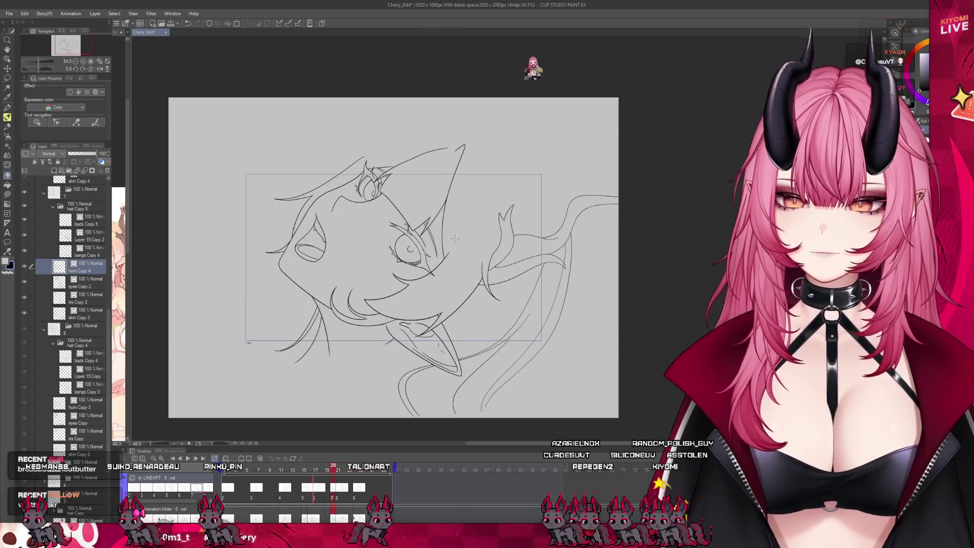
scroll(455, 238, "up", 1)
scroll(460, 236, "up", 1)
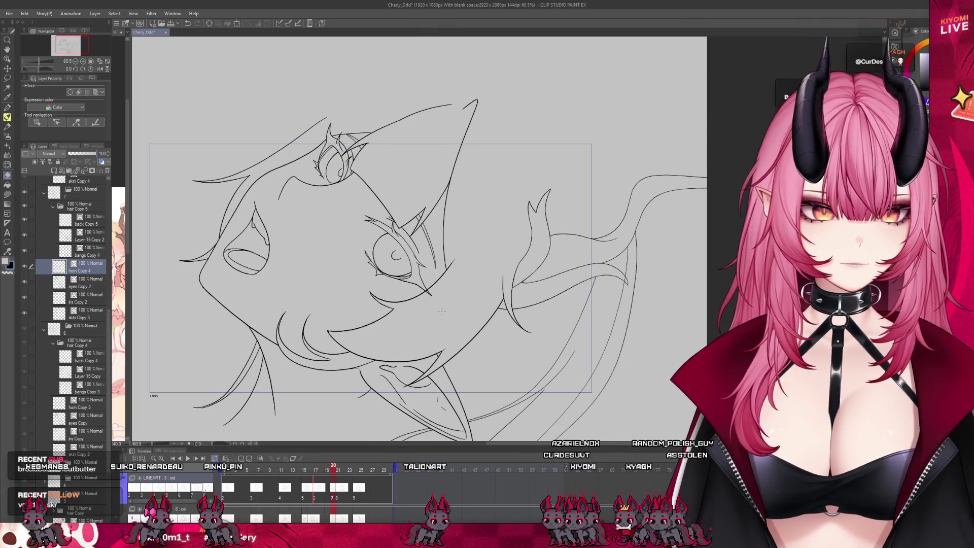
scroll(383, 174, "up", 1)
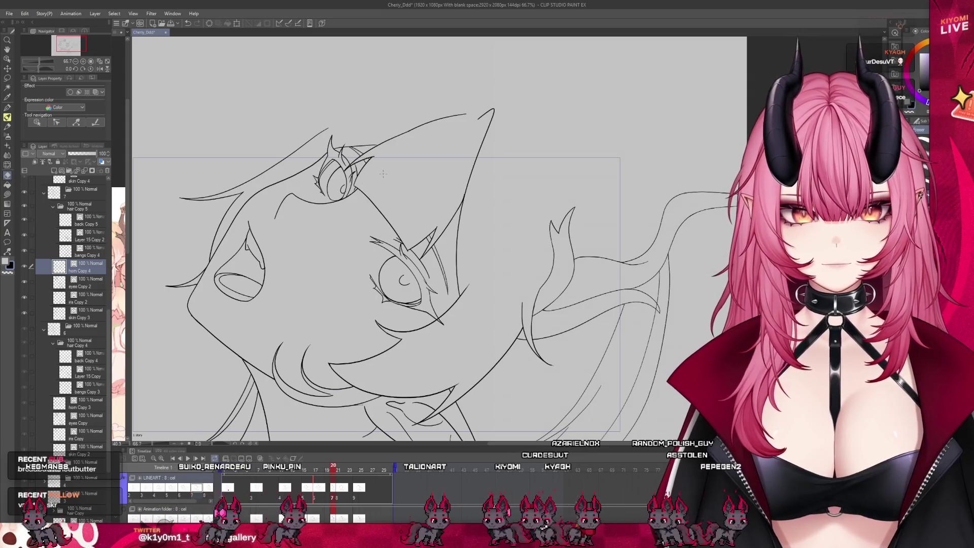
scroll(383, 173, "down", 3)
scroll(383, 173, "down", 1)
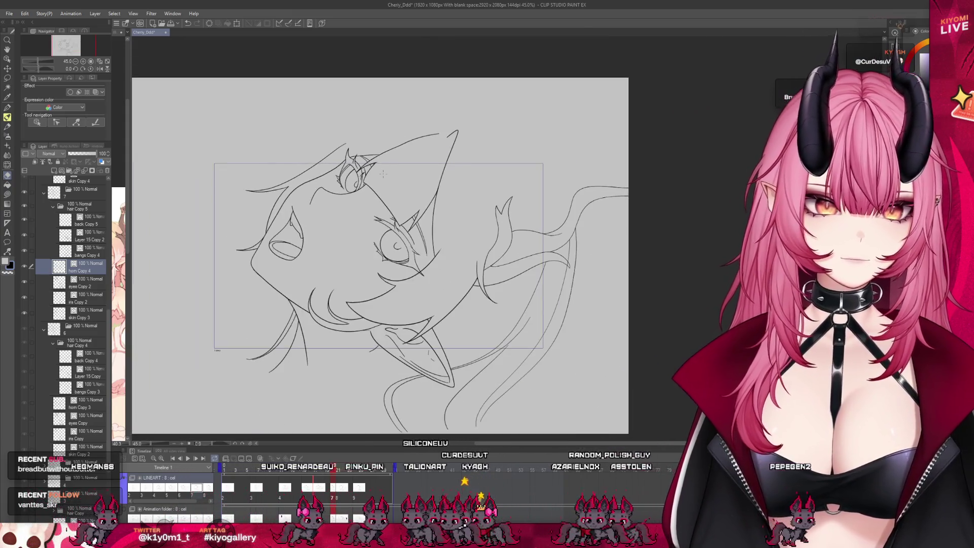
scroll(381, 178, "up", 1)
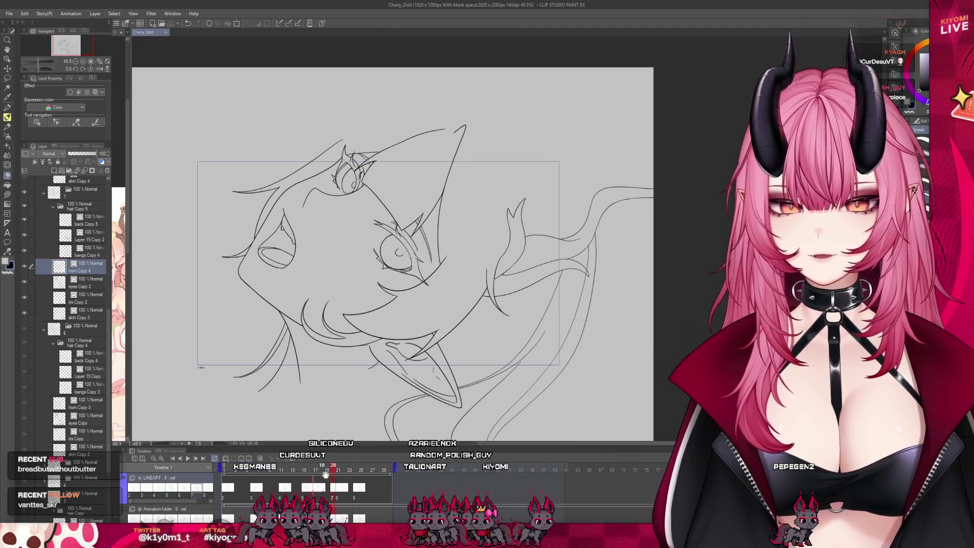
mouse_move(325, 474)
left_mouse_down()
mouse_move(258, 475)
mouse_move(353, 490)
left_mouse_up()
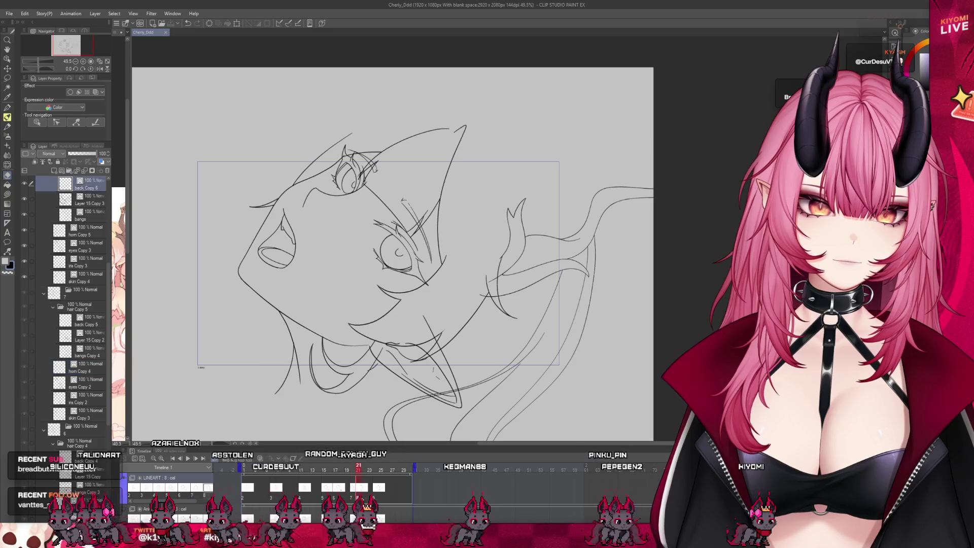
scroll(432, 177, "up", 1)
Erase part of the stray stroke beside the lower eye on the skin Copy 4 layer
left_click(86, 195)
scroll(90, 226, "up", 2)
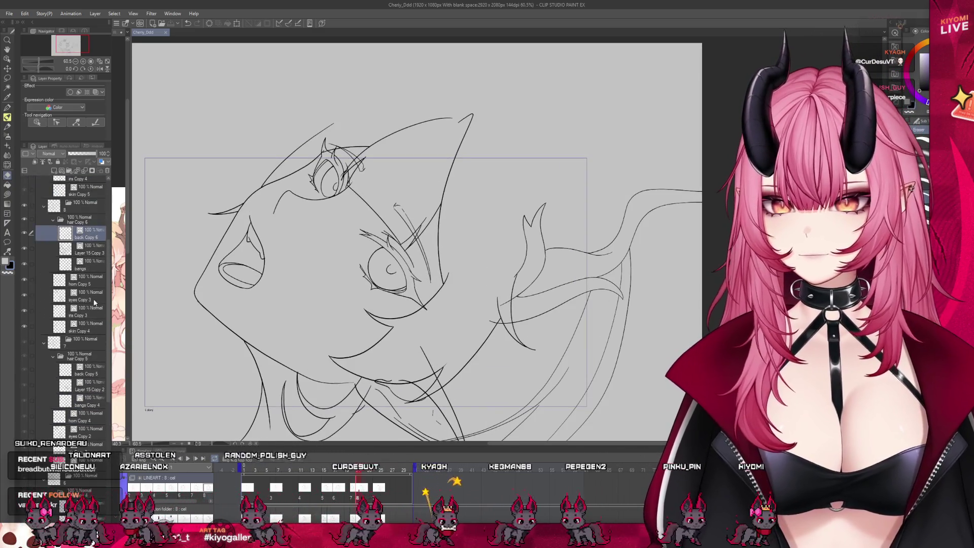
left_click(86, 330)
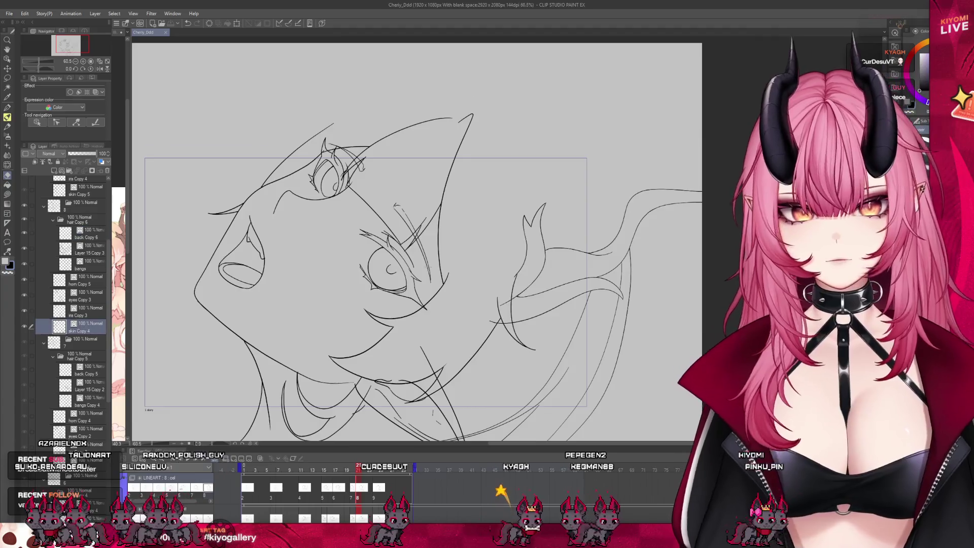
scroll(438, 223, "up", 2)
left_click_drag(424, 297, 411, 253)
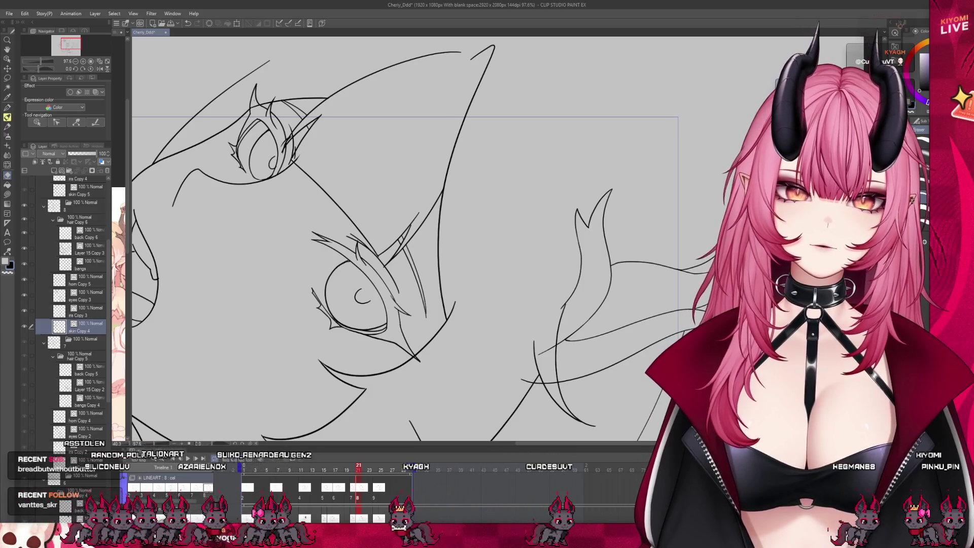
Check the bangs and eyes Copy 3 layers, then switch to the pen on Layer 15 Copy 3
left_click(86, 264)
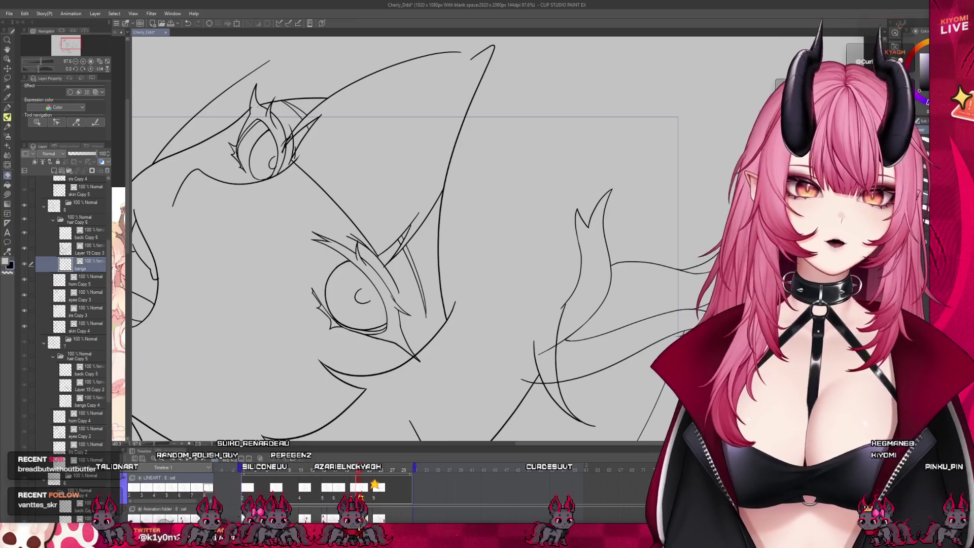
left_click(93, 293)
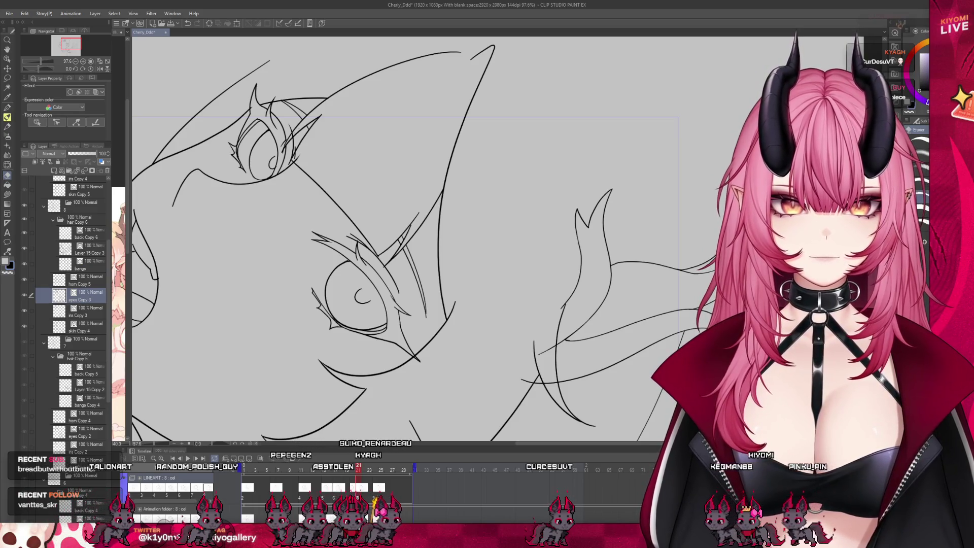
left_click(32, 324)
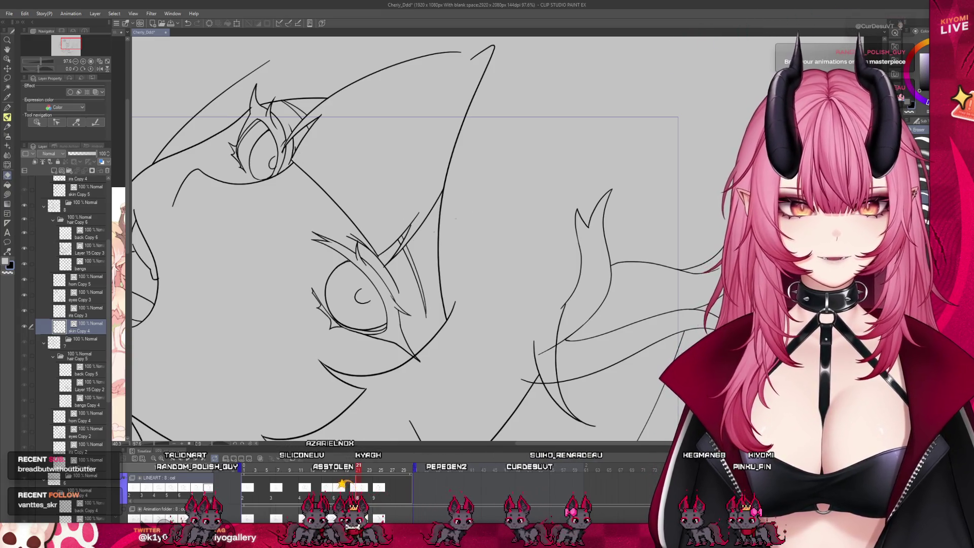
scroll(386, 239, "down", 5)
scroll(386, 239, "up", 3)
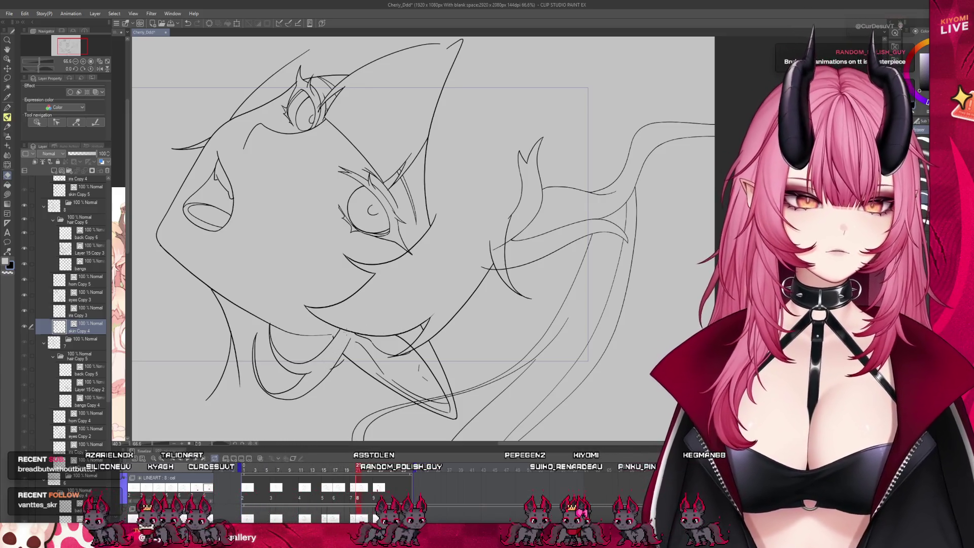
left_click(89, 249)
key("p")
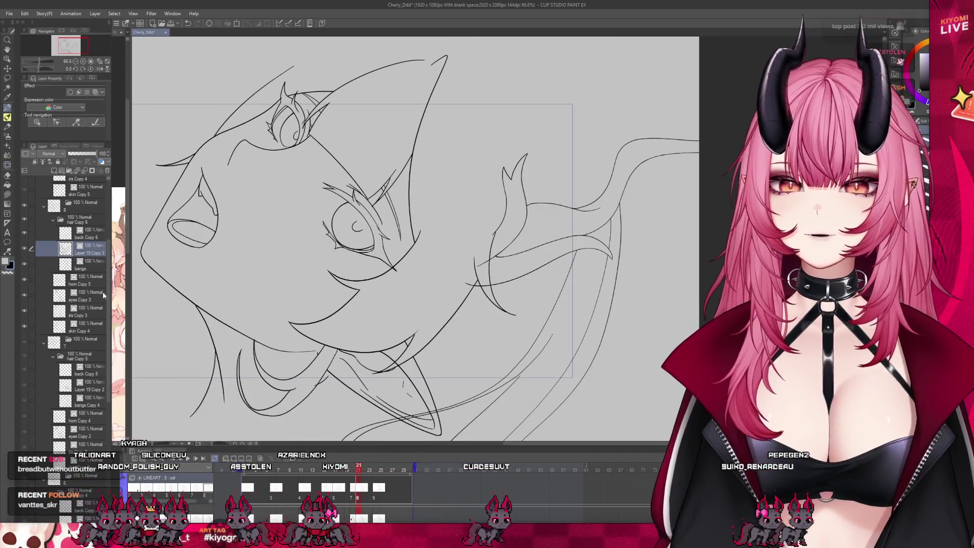
Select eyes Copy 3, zoom out, and flip between neighbouring frames to compare poses
left_click(84, 292)
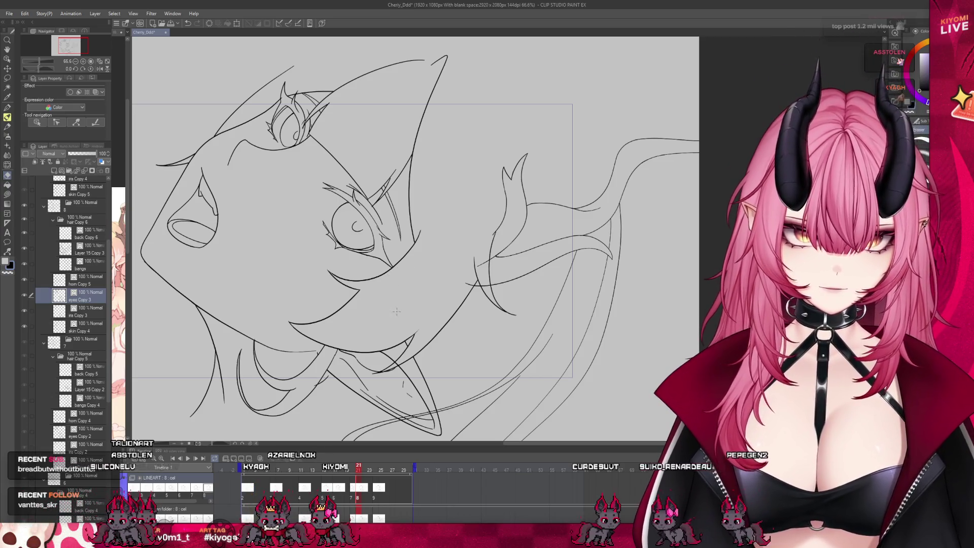
scroll(472, 248, "down", 1)
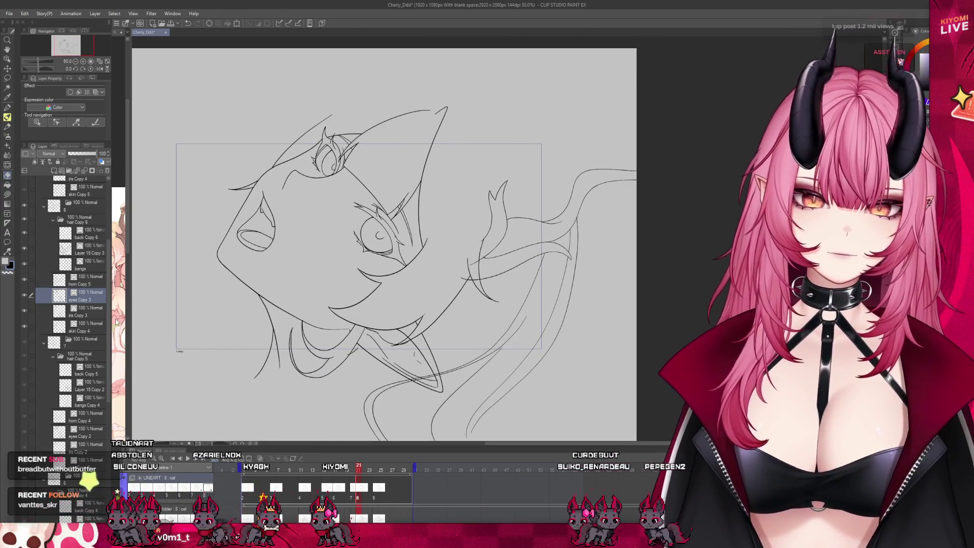
key("alt+bracketright")
scroll(423, 261, "up", 2)
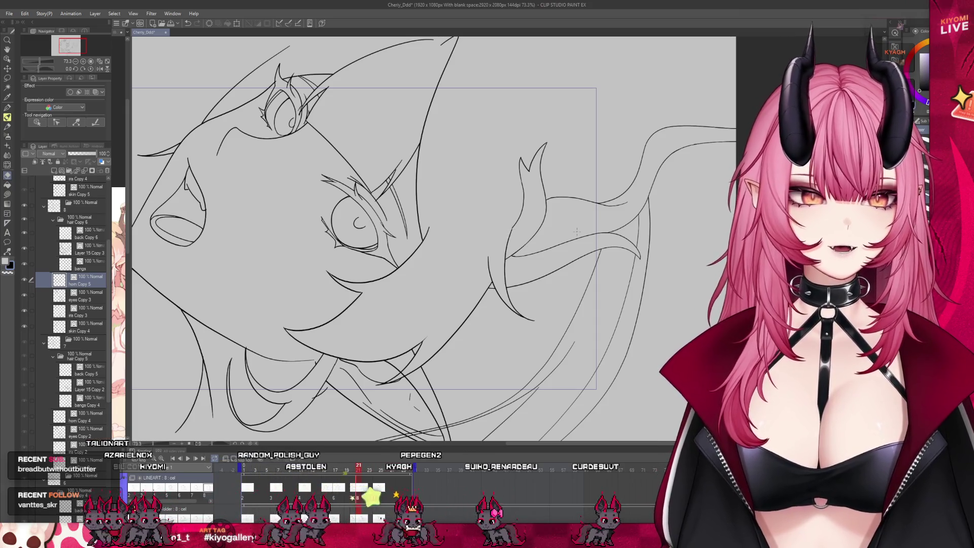
scroll(577, 232, "down", 2)
scroll(577, 232, "up", 1)
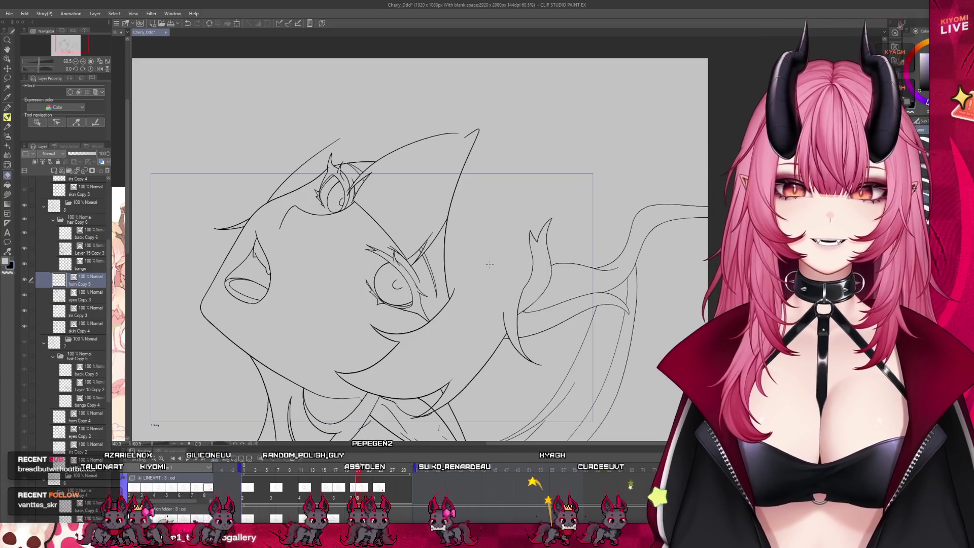
scroll(490, 264, "down", 2)
scroll(450, 339, "up", 1)
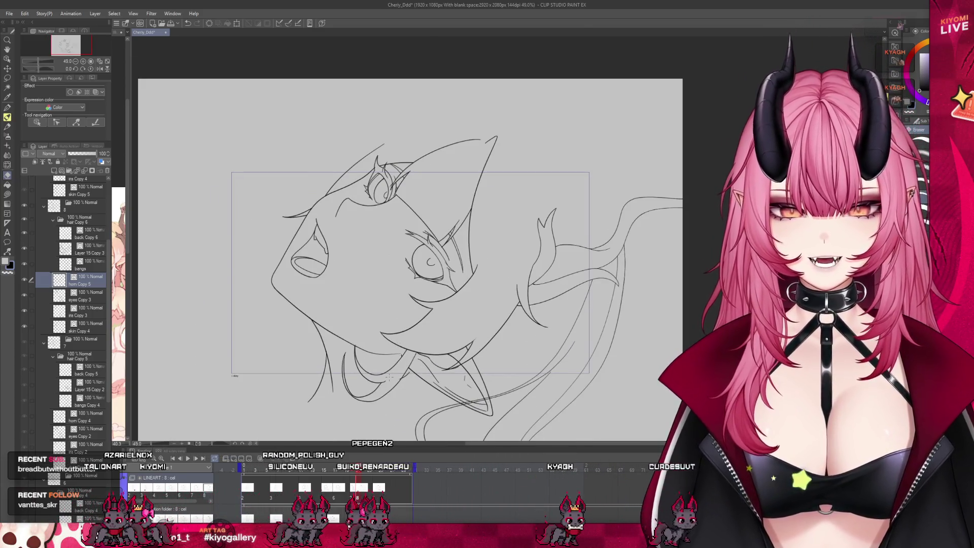
left_click_drag(356, 471, 358, 471)
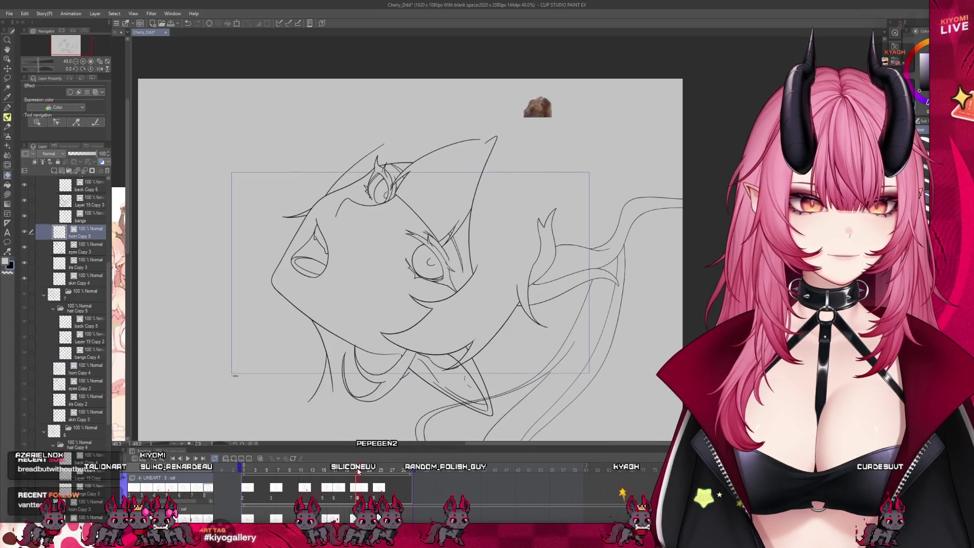
left_click_drag(358, 471, 355, 472)
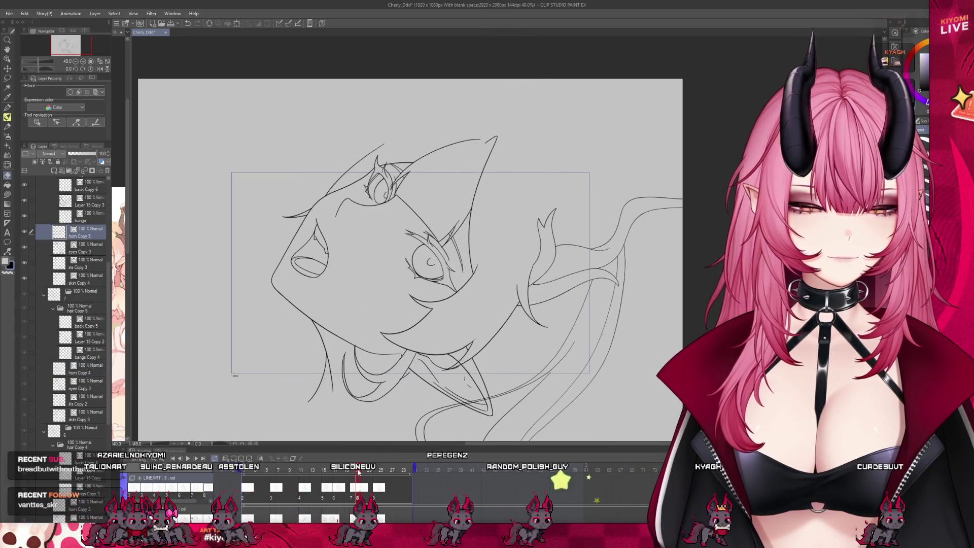
Return to the skin Copy 4 layer, then advance the animation to frame 9
scroll(395, 263, "down", 2)
scroll(395, 262, "up", 1)
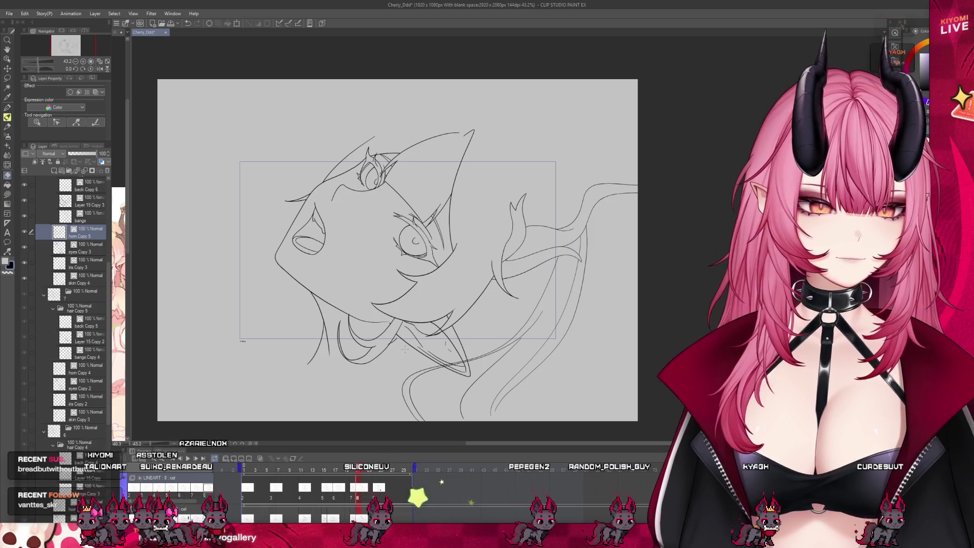
scroll(401, 346, "up", 1)
scroll(403, 351, "down", 1)
scroll(403, 350, "up", 2)
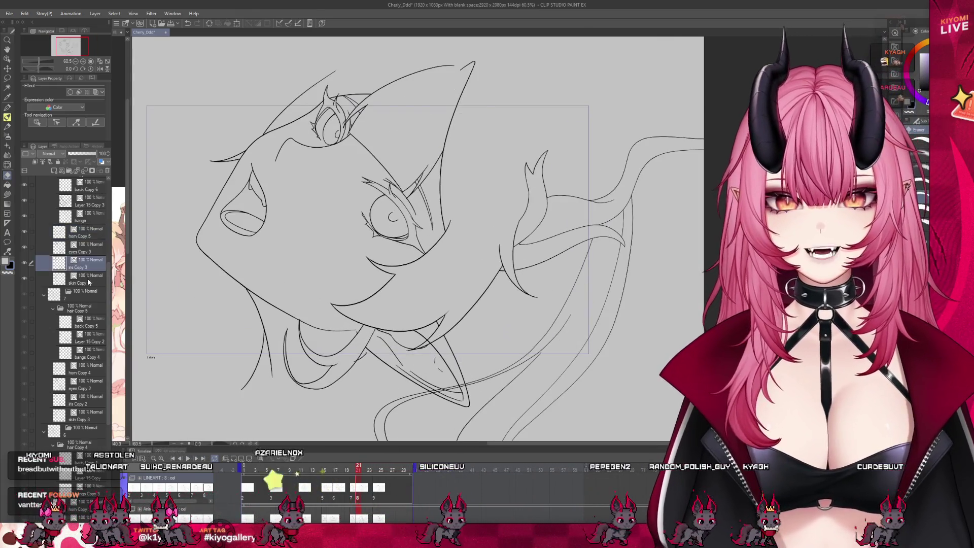
left_click(419, 299, "ctrl+shift")
scroll(419, 299, "up", 1)
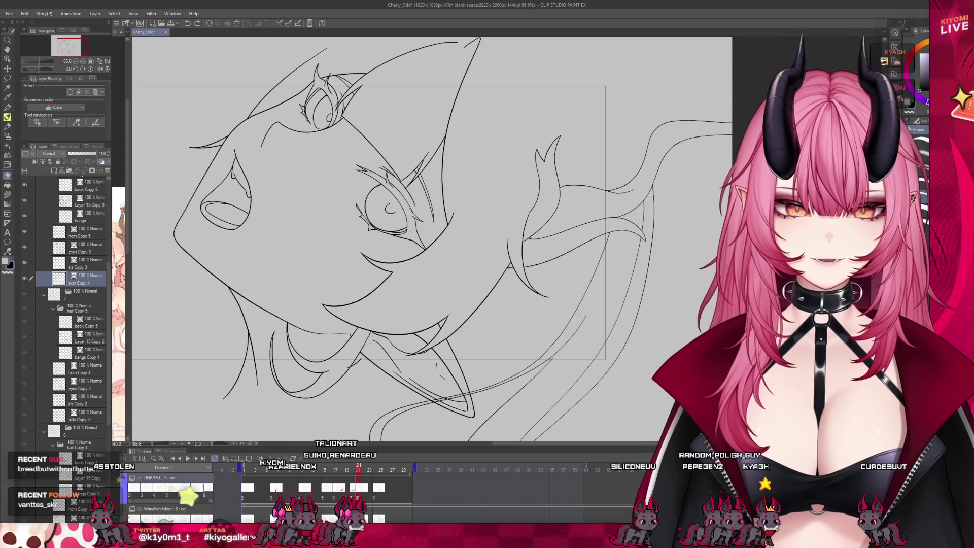
scroll(384, 330, "down", 1)
scroll(388, 323, "down", 2)
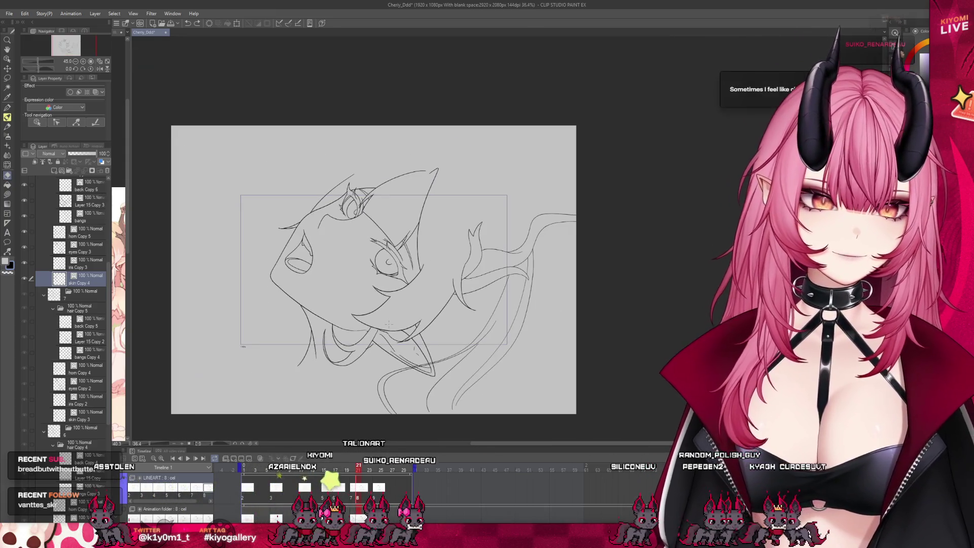
scroll(389, 323, "up", 2)
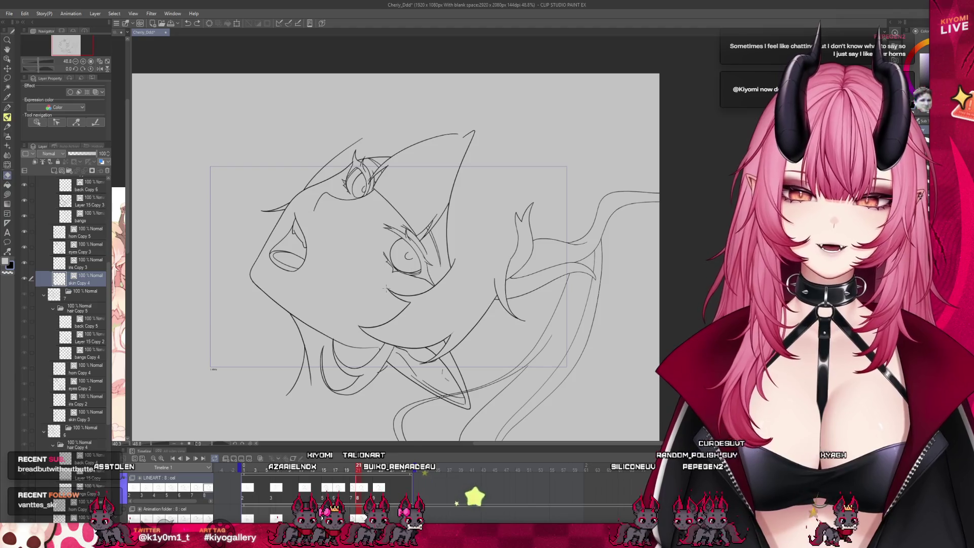
scroll(386, 288, "down", 1)
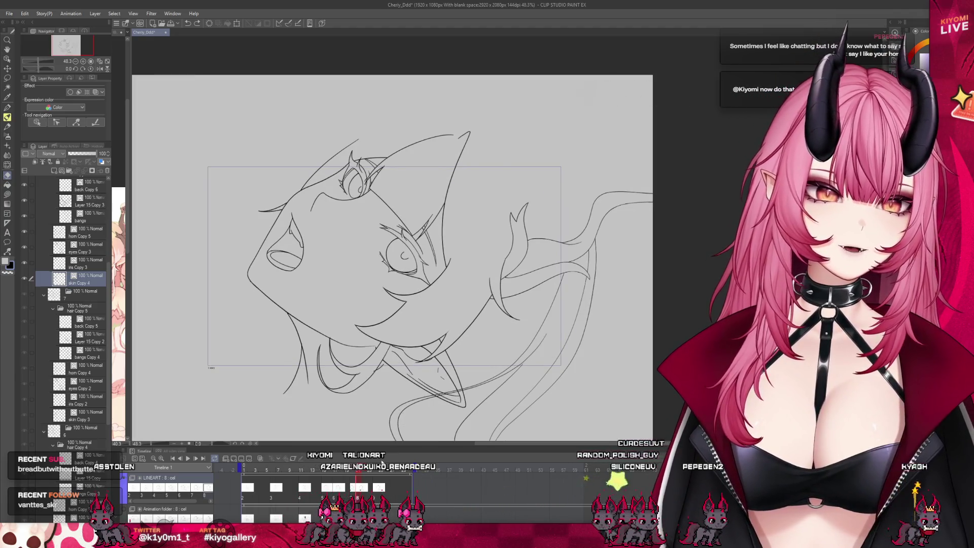
left_click(377, 495)
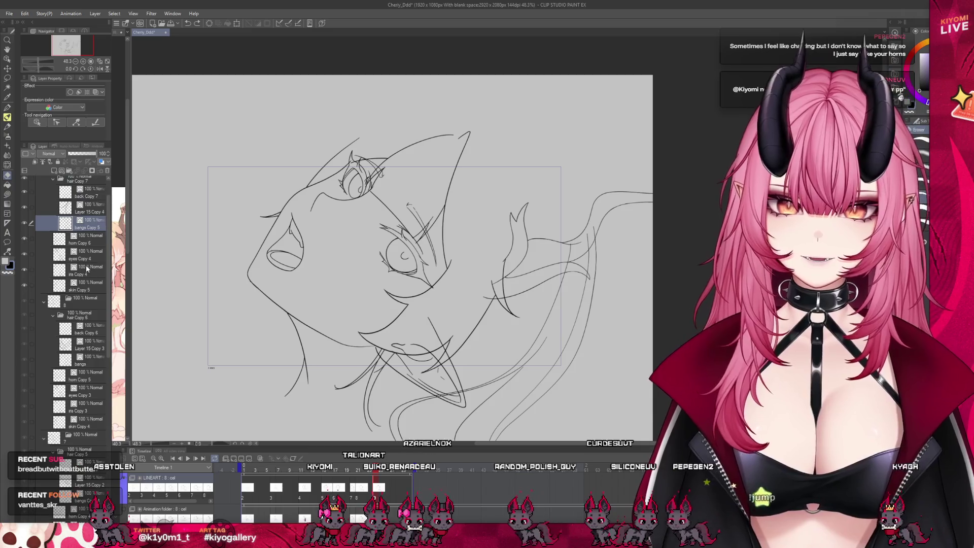
left_click(93, 309)
scroll(391, 293, "up", 1)
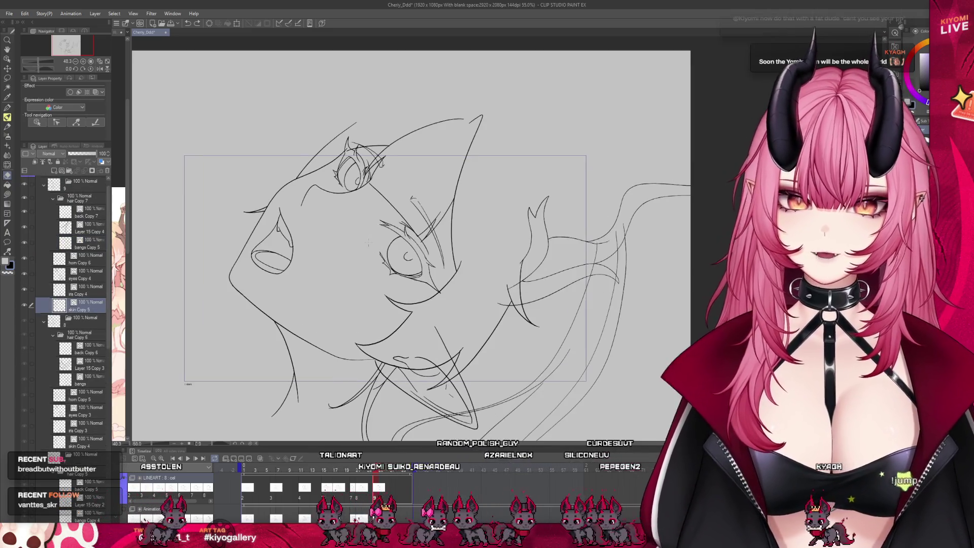
scroll(391, 293, "up", 1)
scroll(408, 363, "up", 1)
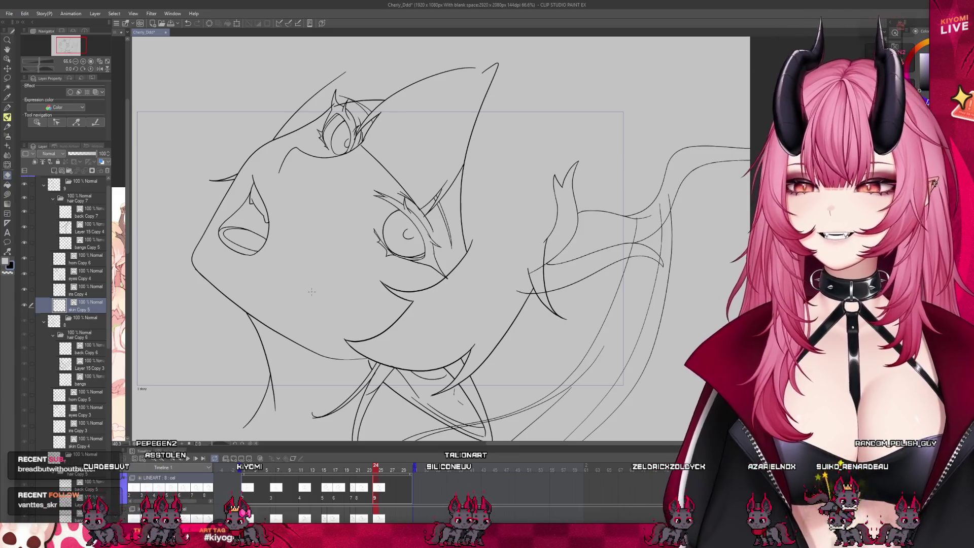
scroll(301, 198, "up", 5)
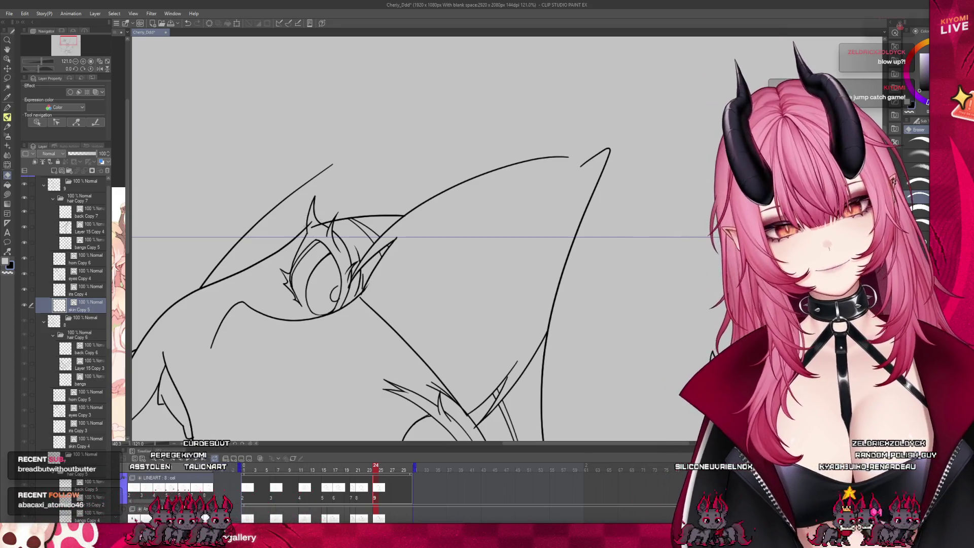
left_click(100, 288)
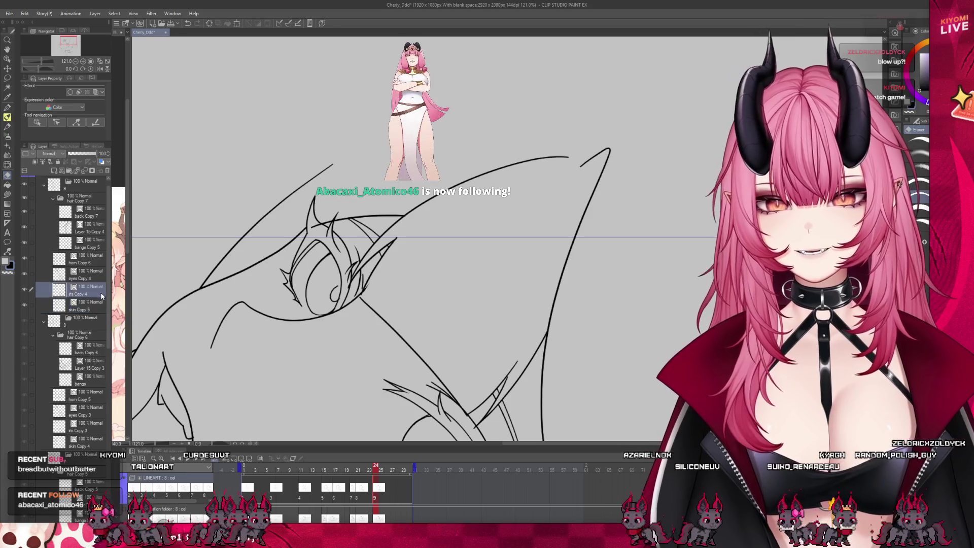
left_click(89, 243)
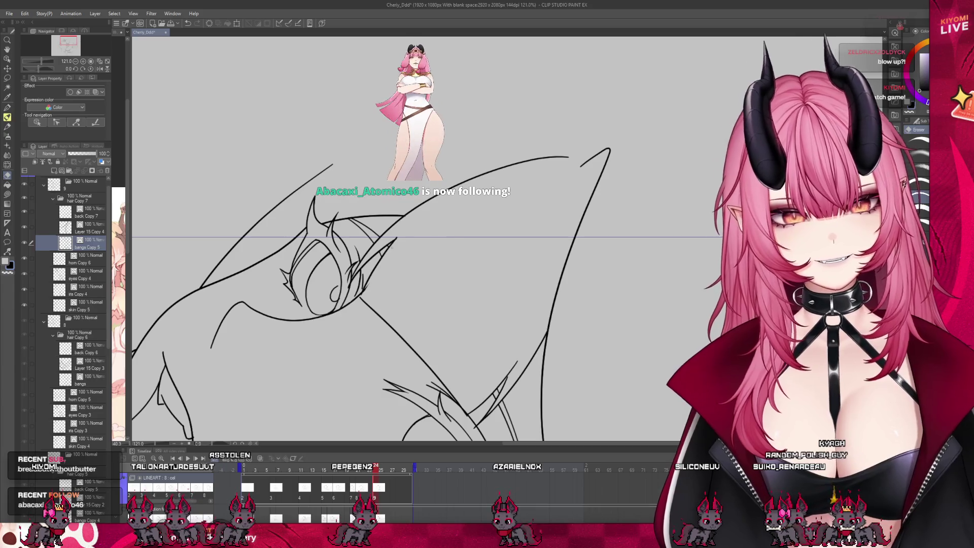
left_click(87, 306)
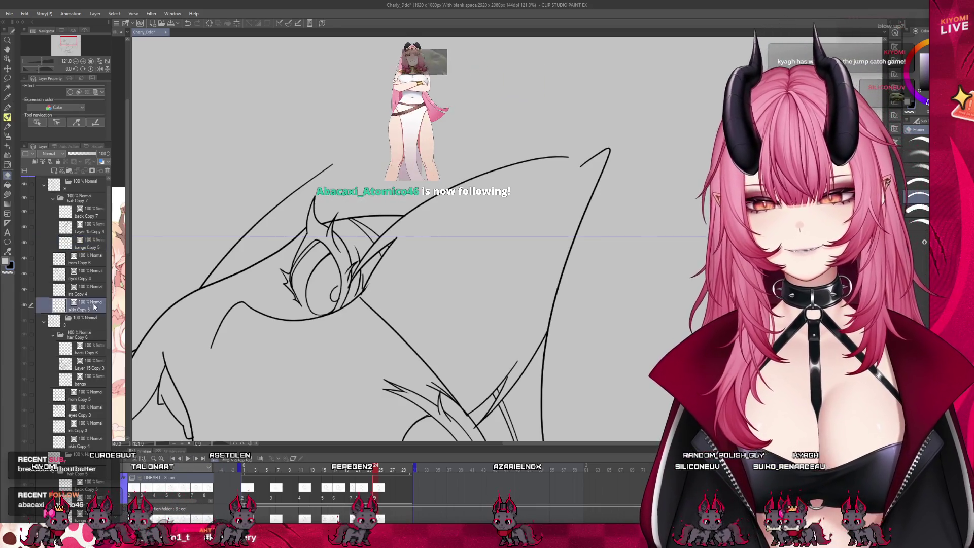
scroll(355, 239, "down", 2)
scroll(355, 239, "down", 2)
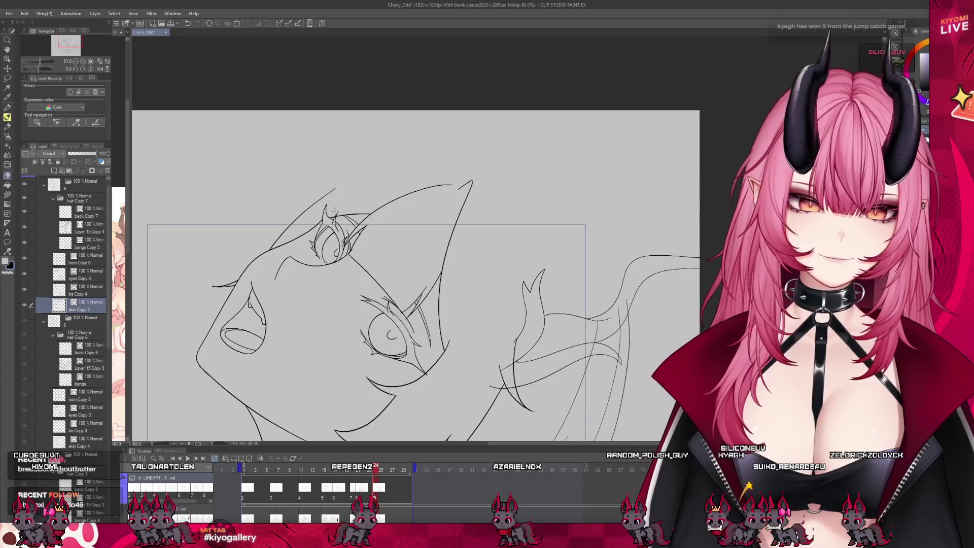
scroll(355, 238, "down", 1)
scroll(400, 436, "up", 1)
scroll(399, 435, "up", 1)
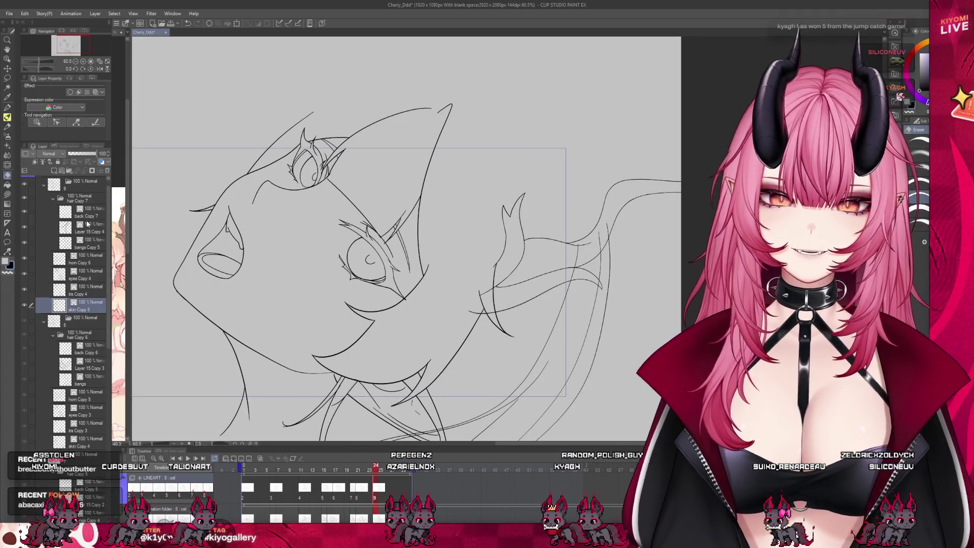
left_click(343, 417, "ctrl+shift")
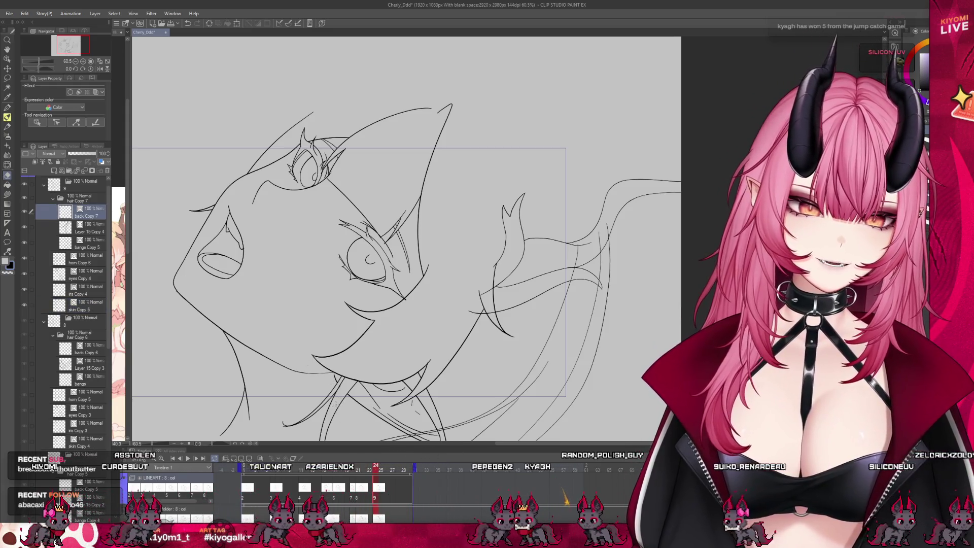
left_click(88, 260)
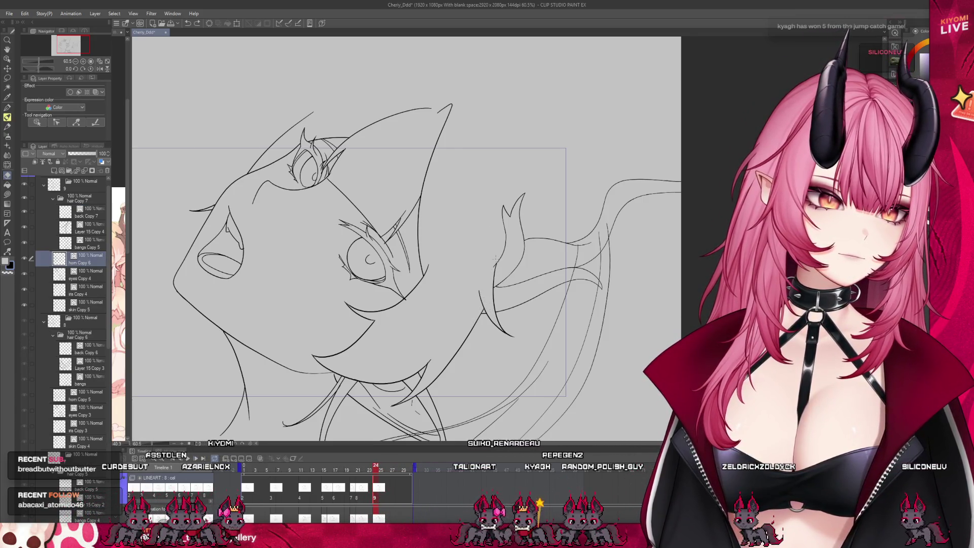
left_click(88, 212)
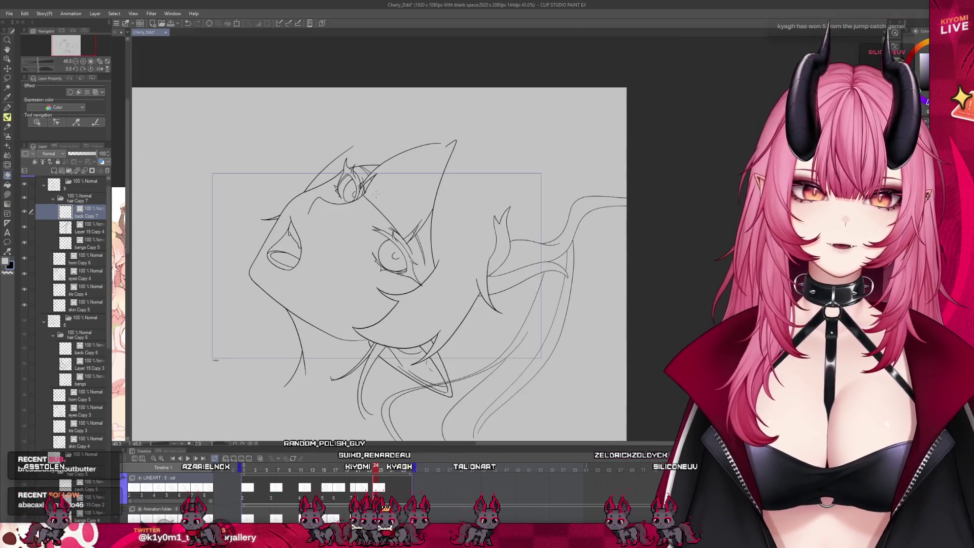
scroll(271, 118, "up", 3)
scroll(366, 260, "down", 1)
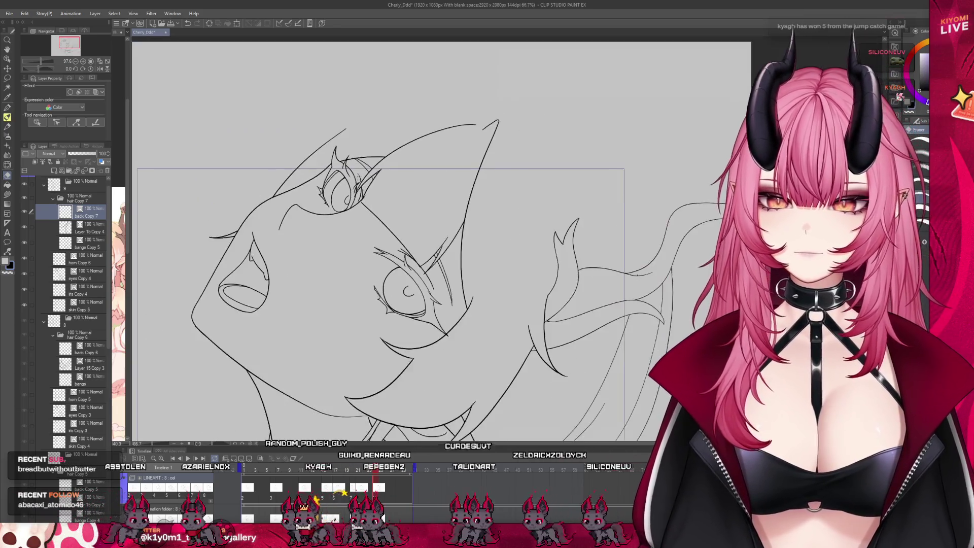
scroll(366, 260, "down", 1)
scroll(366, 260, "down", 1)
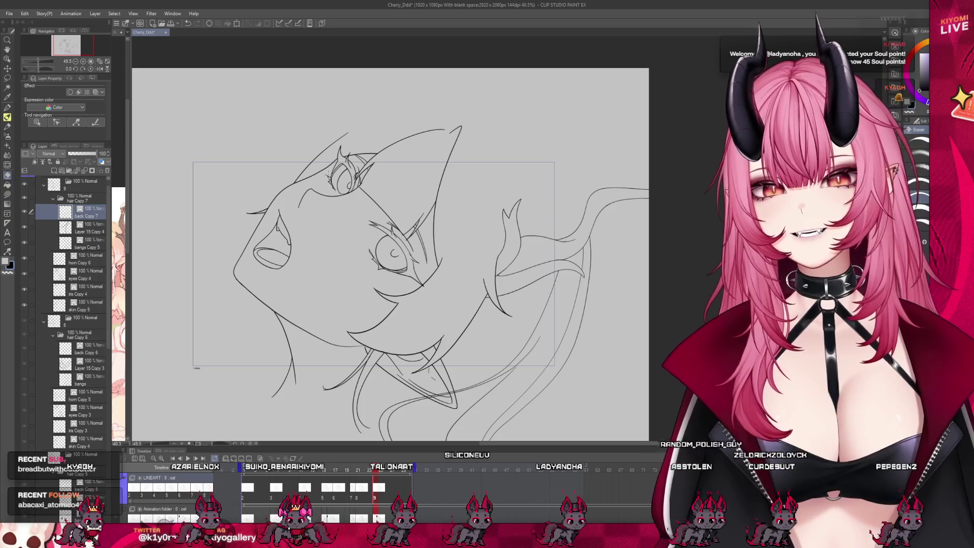
scroll(391, 254, "up", 1)
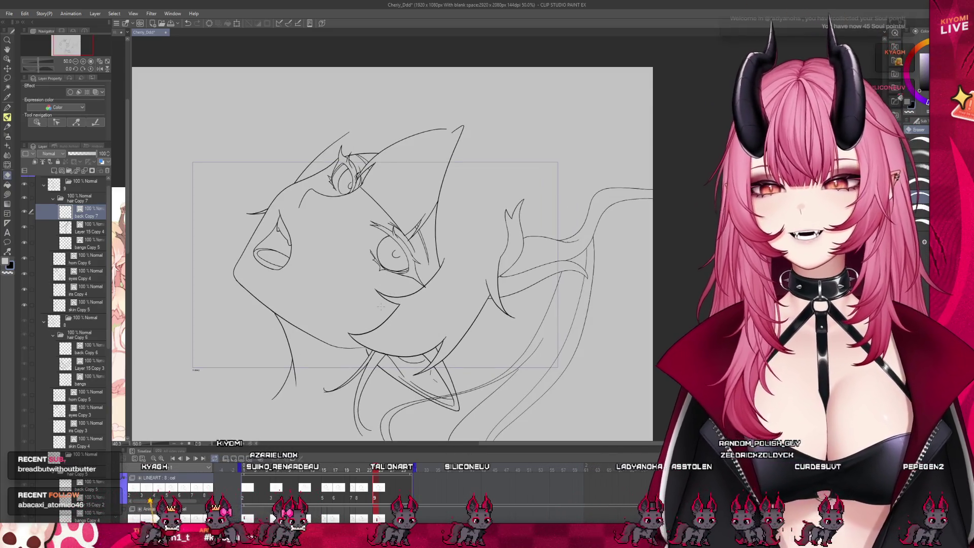
scroll(381, 306, "down", 1)
scroll(409, 220, "up", 1)
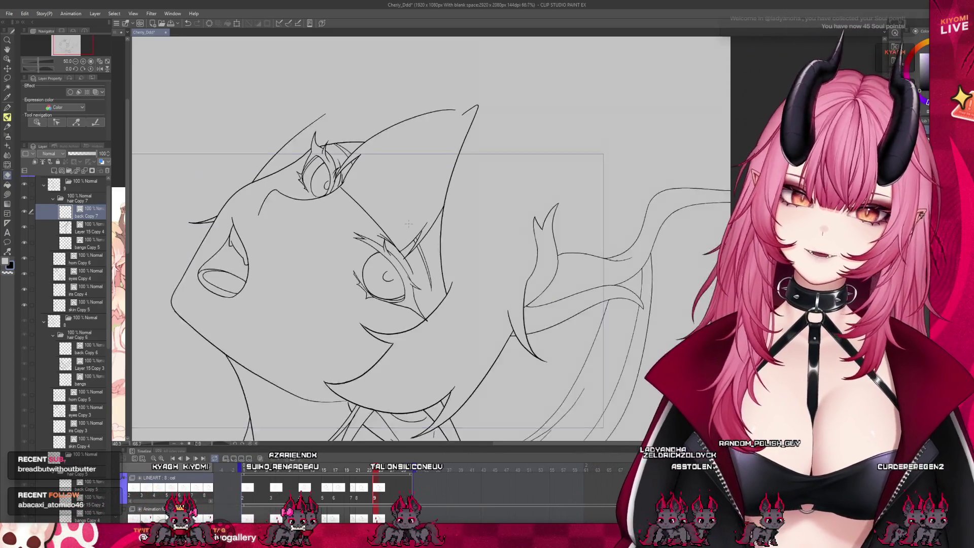
scroll(409, 219, "up", 2)
left_click(86, 259)
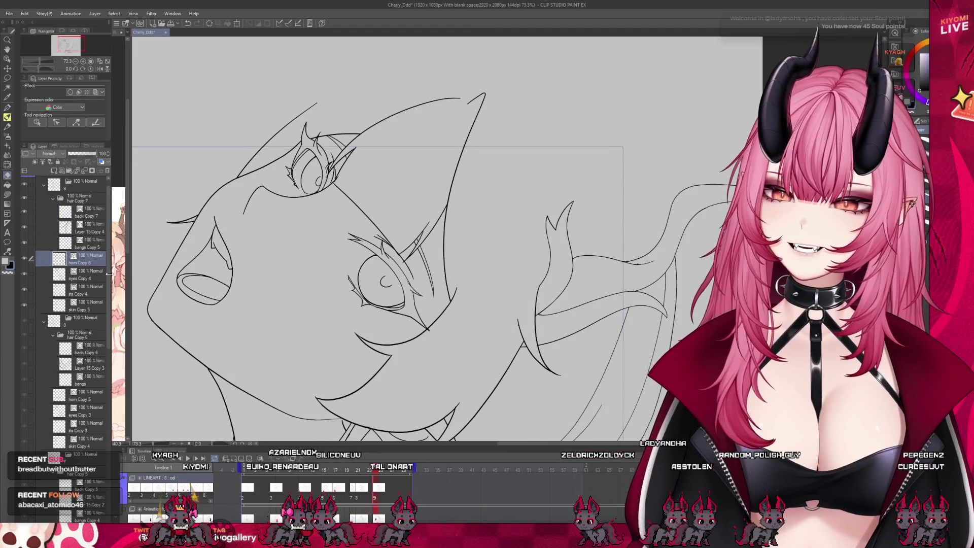
left_click(23, 278)
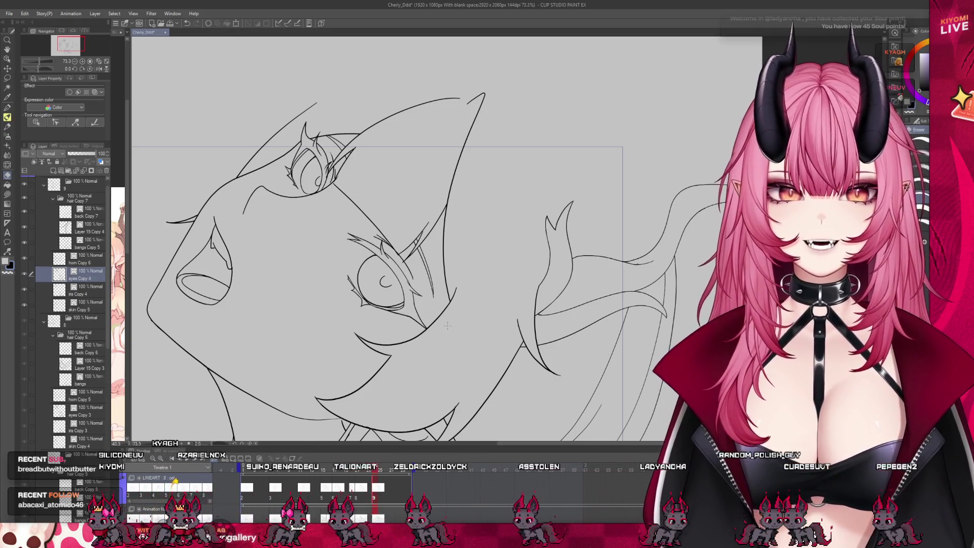
left_click(59, 291)
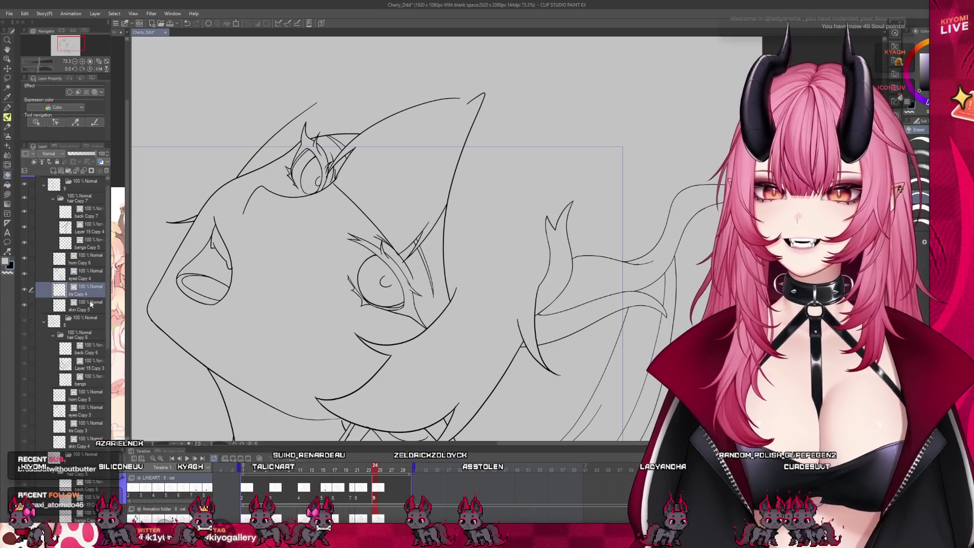
left_click(59, 306)
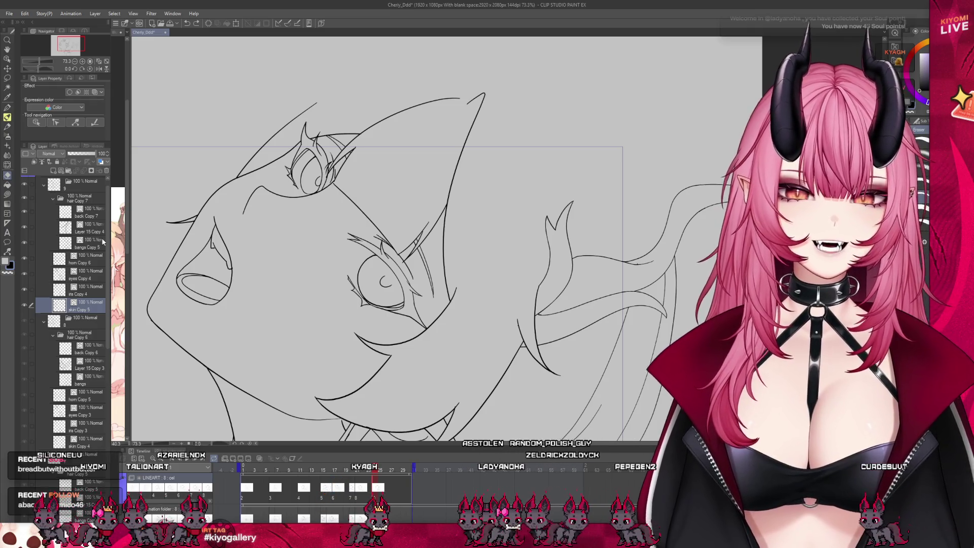
scroll(336, 132, "up", 3)
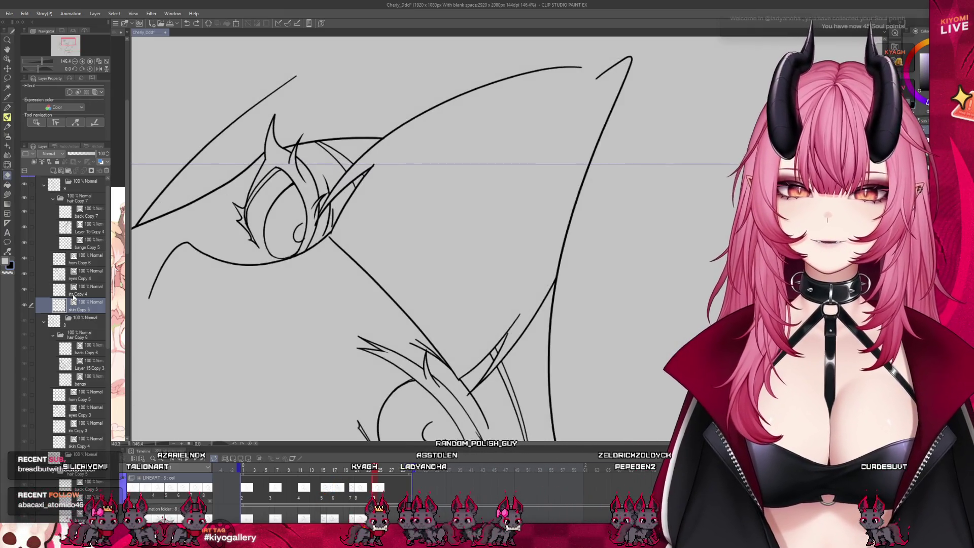
left_click(73, 291)
scroll(313, 203, "up", 1)
scroll(313, 203, "up", 1)
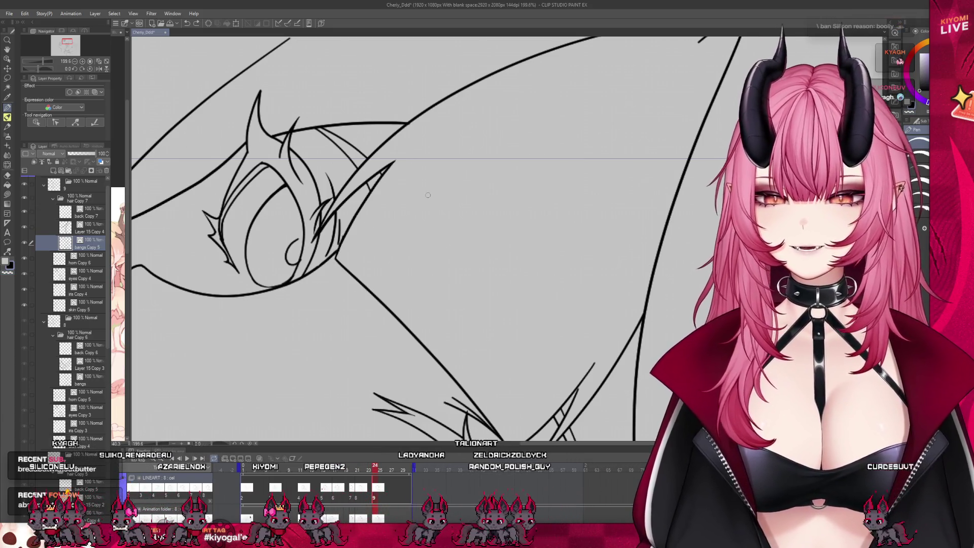
scroll(431, 204, "down", 3)
scroll(430, 205, "down", 2)
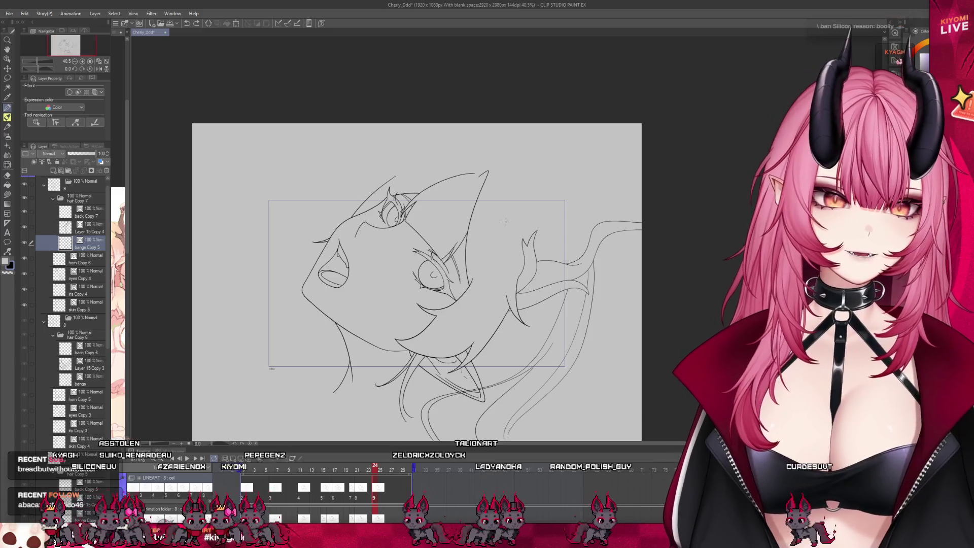
scroll(526, 353, "up", 2)
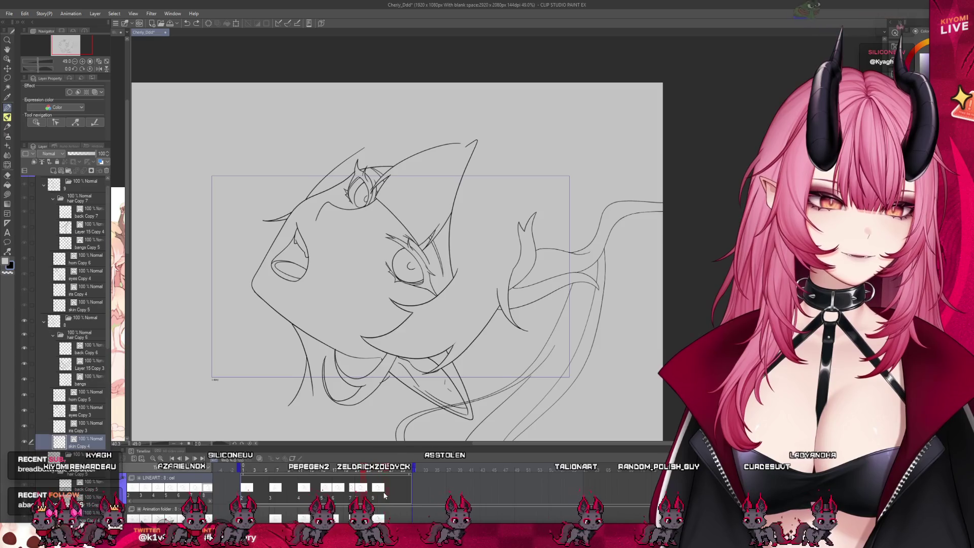
left_click(377, 495)
Play the head-tilt animation from the first frame and stop on the profile frame
left_click(388, 495)
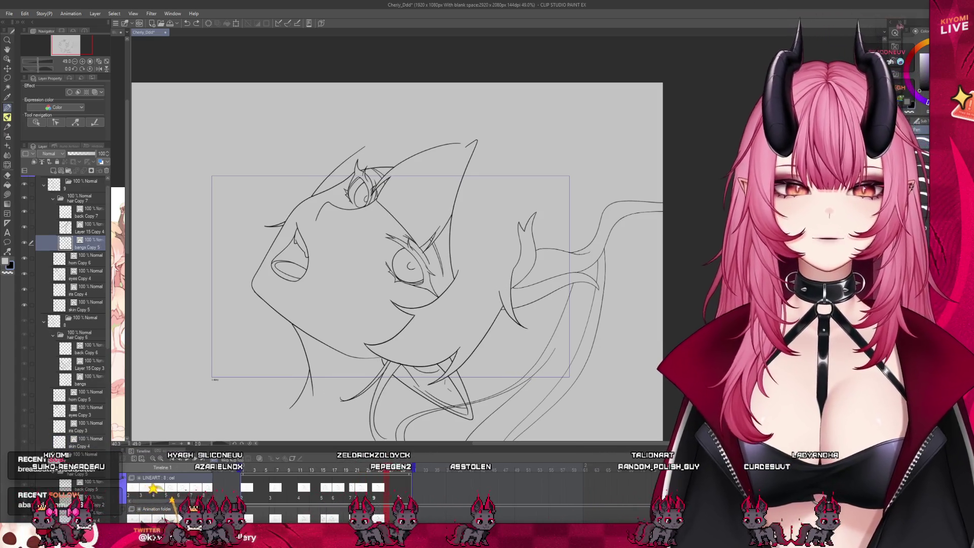
left_click(247, 487)
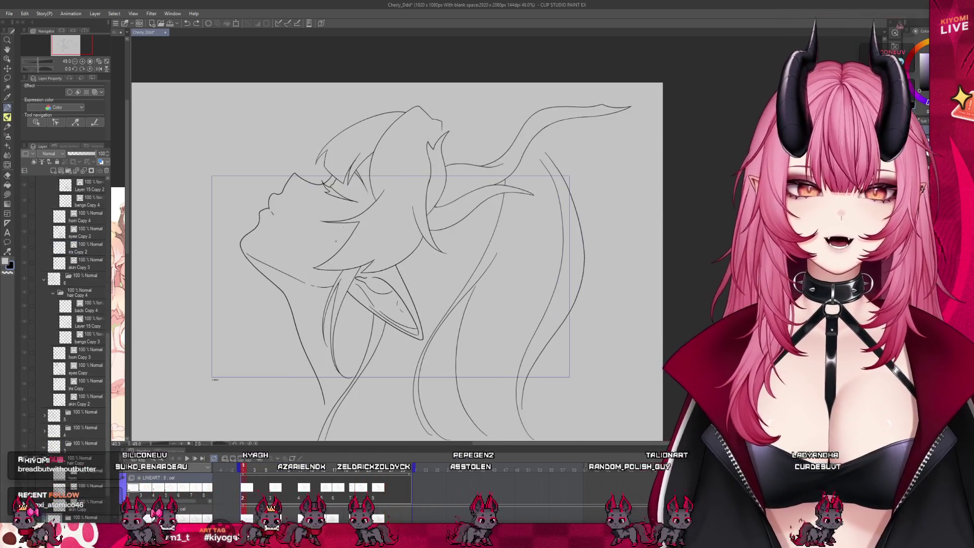
scroll(243, 451, "up", 1)
left_click(186, 459)
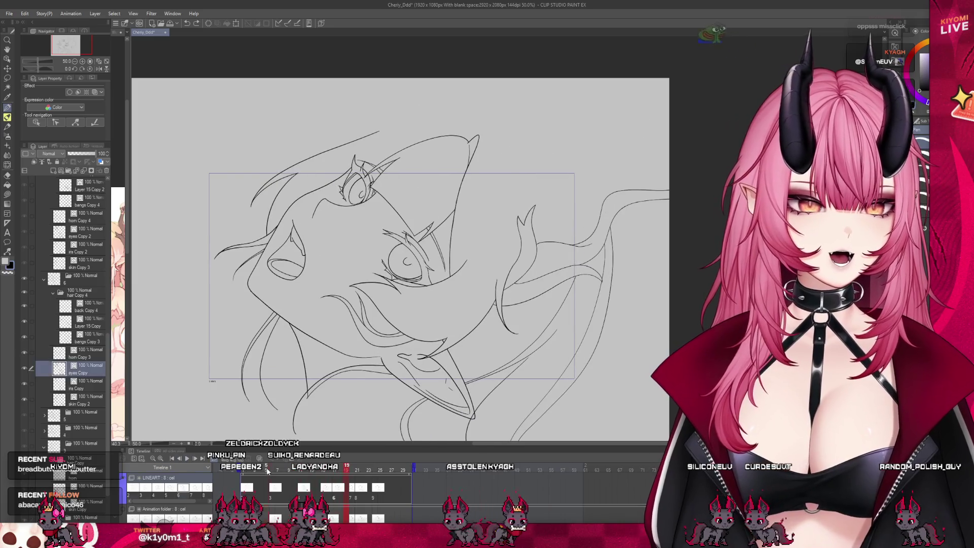
left_click(267, 471)
Select the eyes layer, then the hair Copy folder, and widen the reference illustration pane
scroll(313, 253, "up", 5)
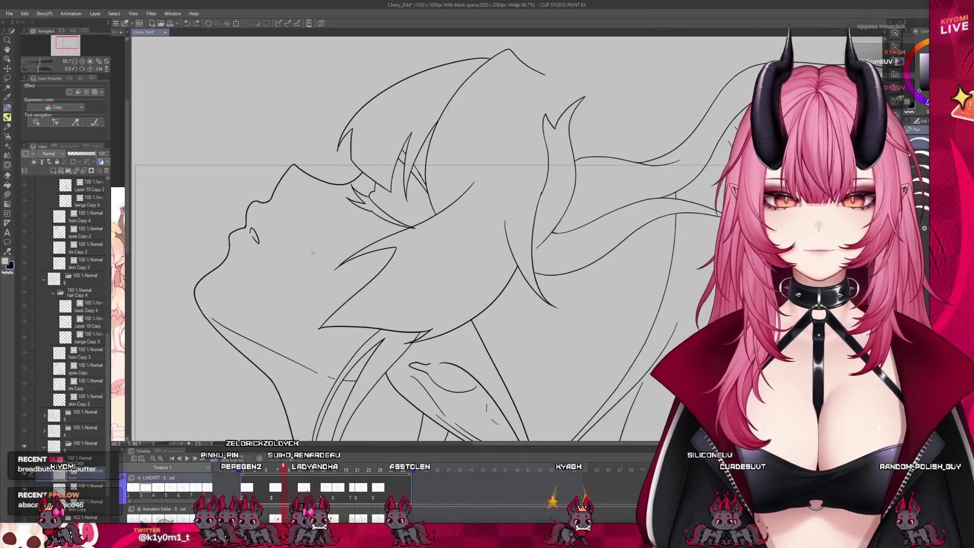
scroll(82, 385, "down", 3)
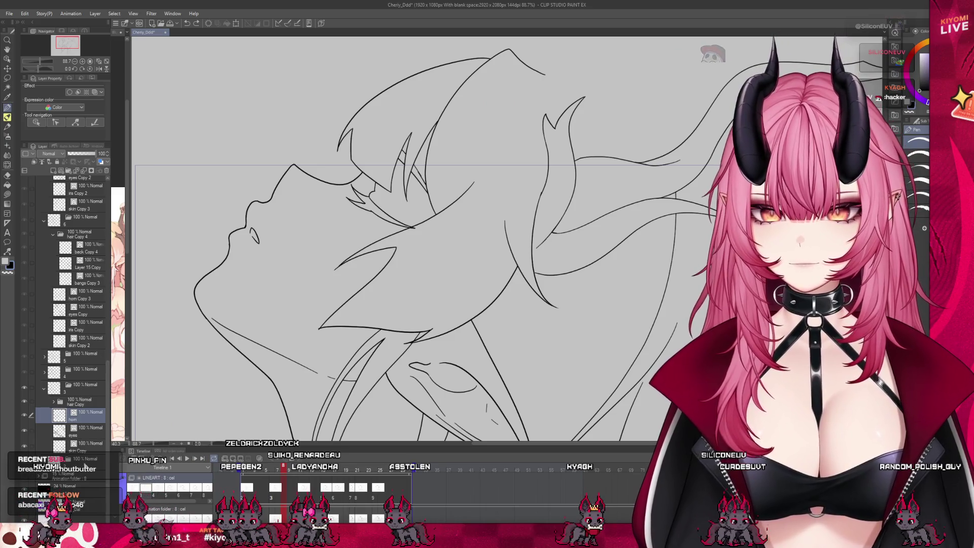
left_click(84, 431)
scroll(368, 200, "up", 5)
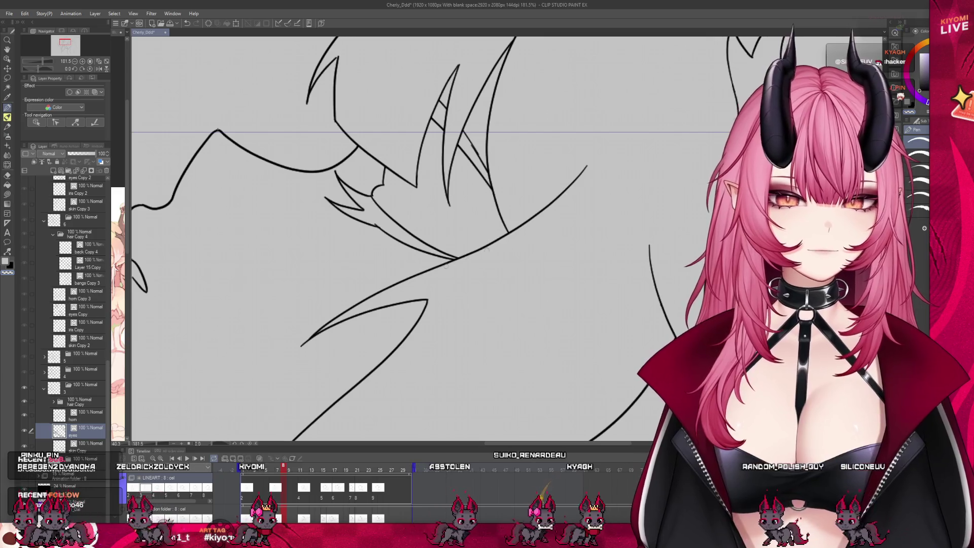
scroll(402, 208, "down", 2)
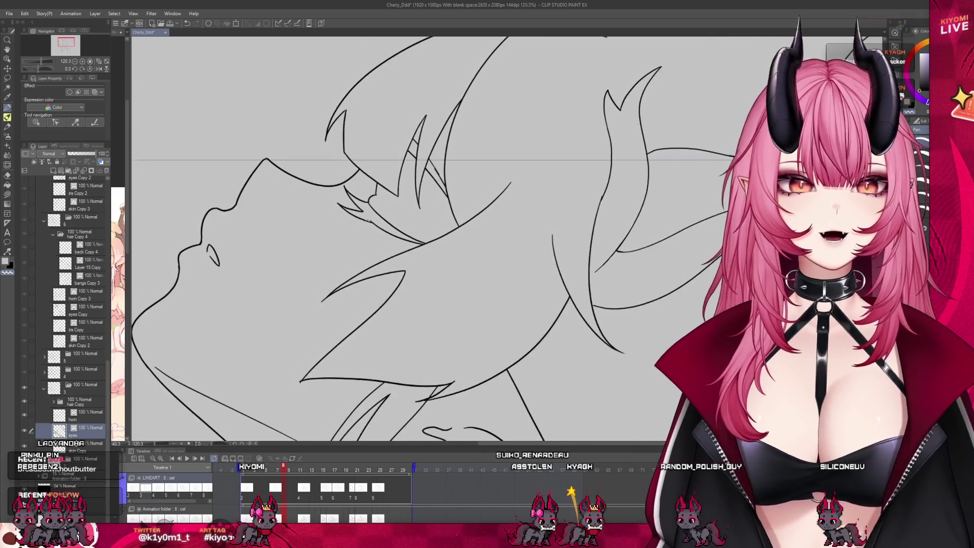
scroll(403, 209, "down", 2)
scroll(403, 208, "down", 2)
scroll(403, 208, "down", 2)
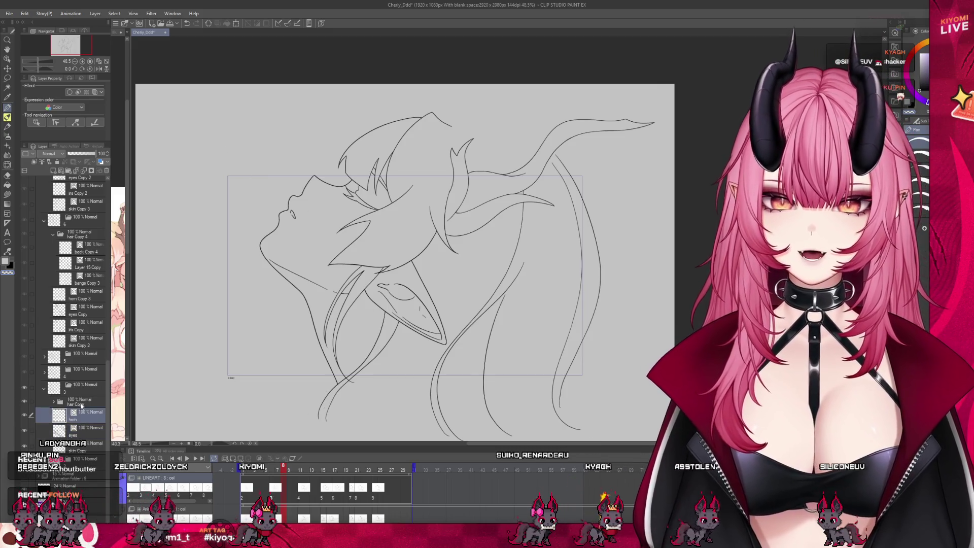
left_click(81, 403)
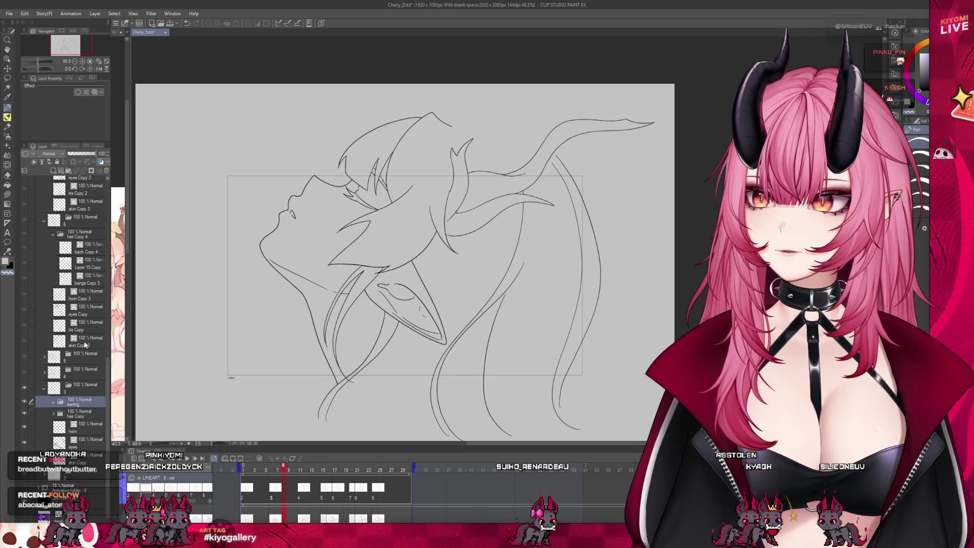
left_click_drag(127, 283, 323, 266)
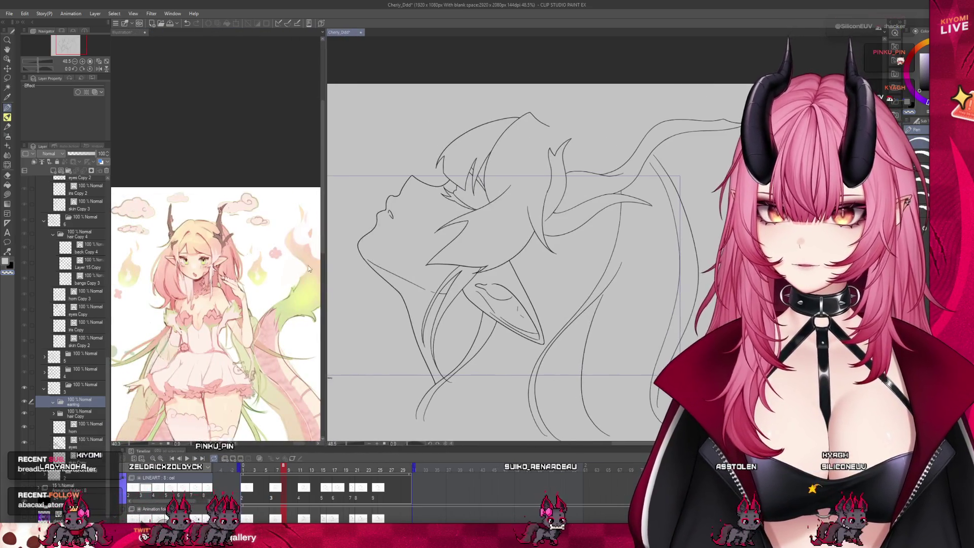
Zoom and pan through the reference sheet to frame the character's face
scroll(267, 276, "up", 2)
scroll(254, 269, "up", 2)
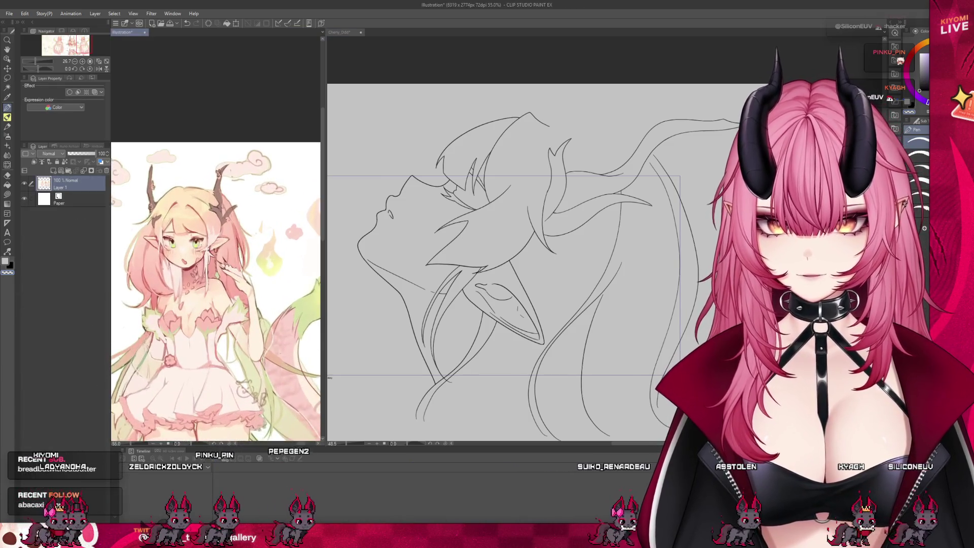
scroll(233, 262, "up", 2)
scroll(208, 250, "up", 2)
scroll(264, 398, "down", 3)
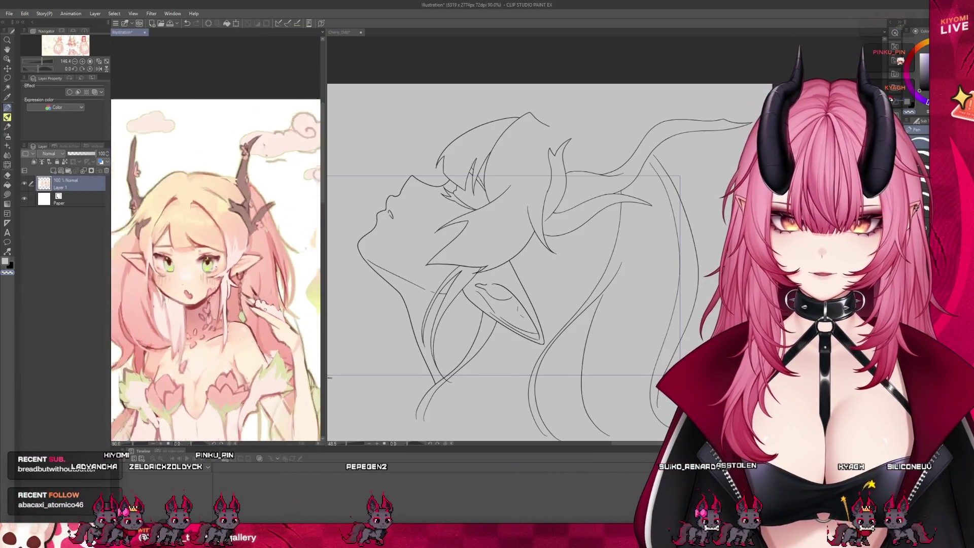
scroll(264, 397, "down", 3)
scroll(264, 397, "down", 3)
scroll(264, 398, "down", 2)
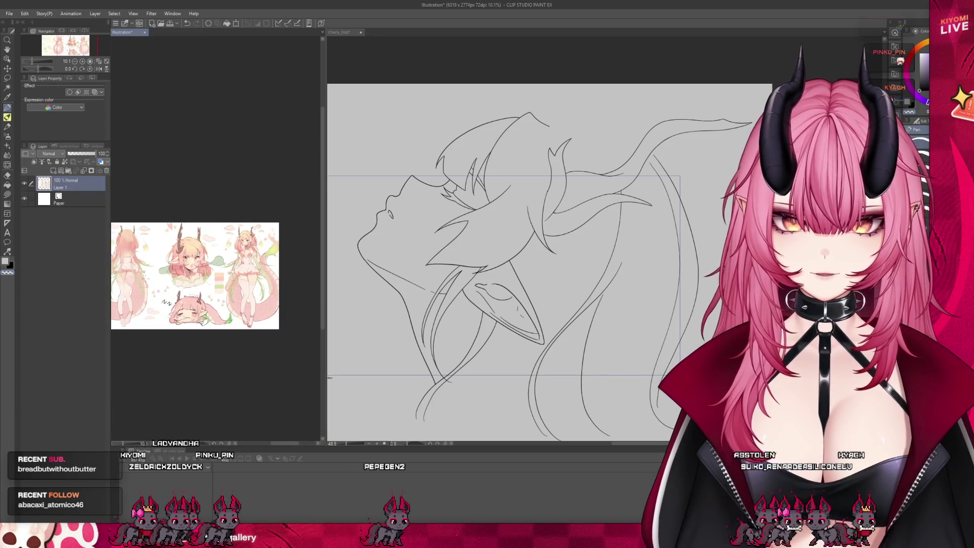
scroll(186, 263, "up", 1)
scroll(187, 263, "up", 1)
scroll(187, 263, "up", 2)
scroll(187, 263, "up", 1)
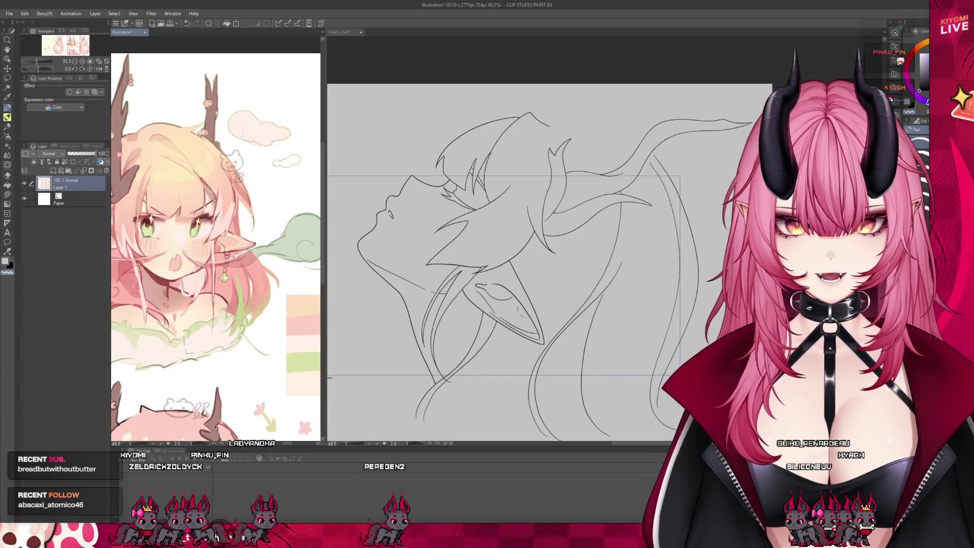
scroll(183, 244, "up", 1)
scroll(177, 218, "up", 2)
scroll(170, 191, "up", 1)
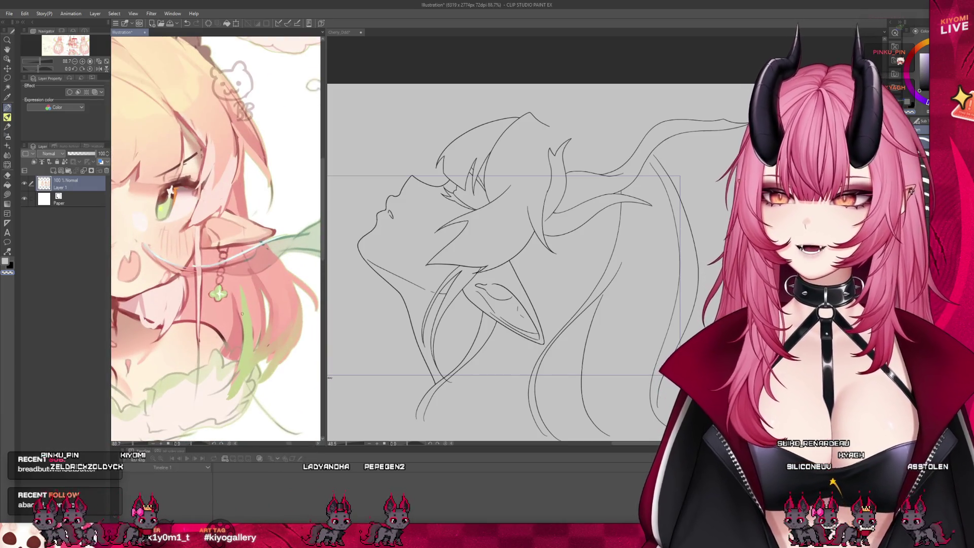
scroll(242, 313, "down", 1)
scroll(265, 315, "down", 1)
scroll(266, 314, "down", 1)
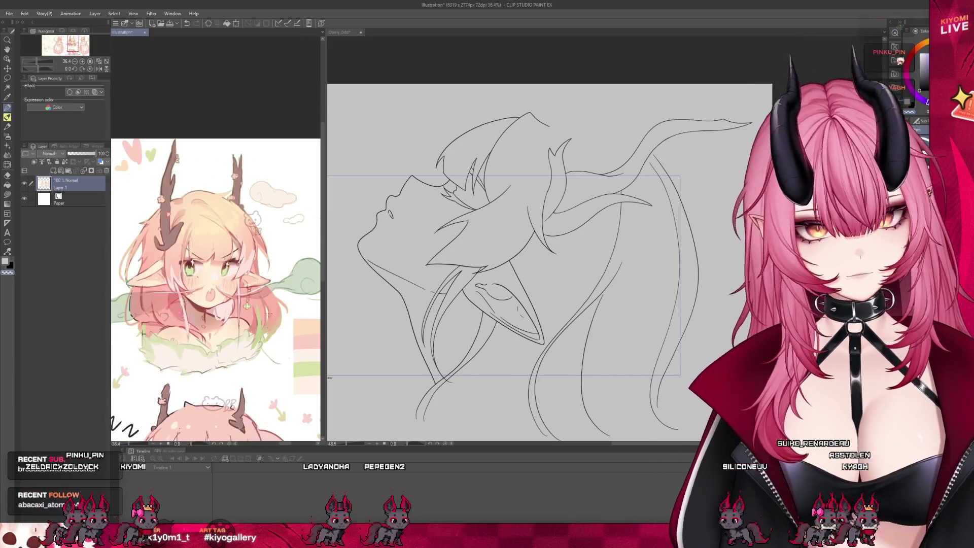
scroll(269, 312, "down", 1)
scroll(272, 309, "down", 1)
scroll(272, 309, "down", 2)
scroll(272, 308, "down", 1)
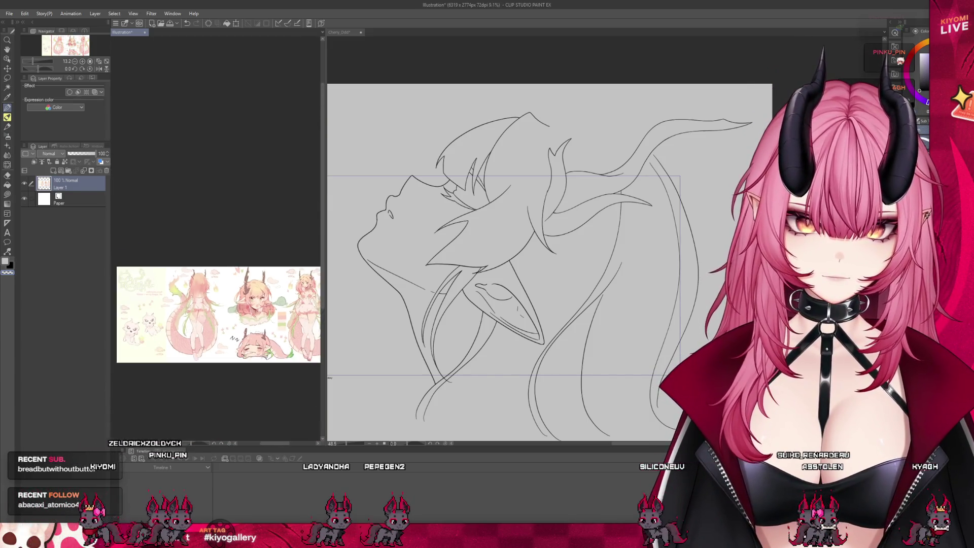
scroll(165, 311, "up", 1)
scroll(164, 311, "up", 1)
scroll(165, 311, "up", 1)
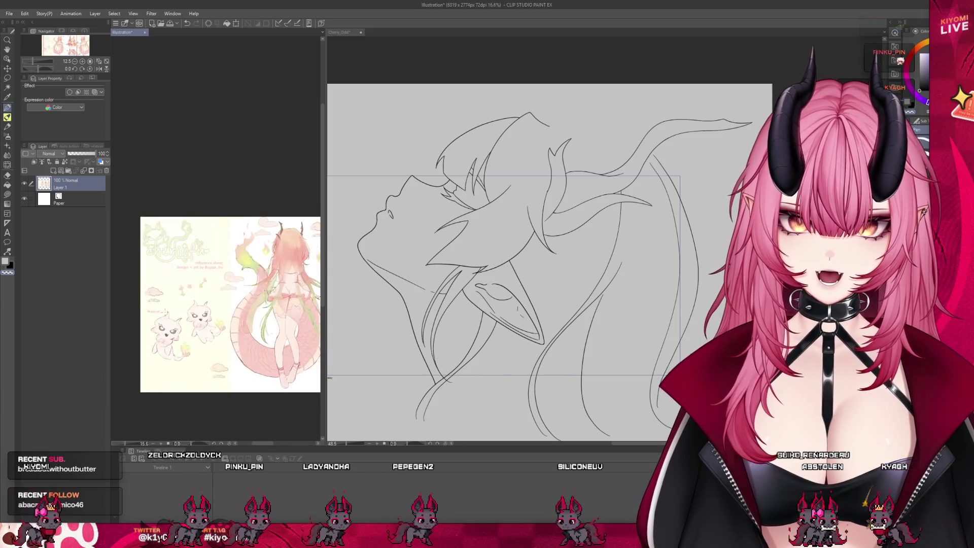
scroll(165, 311, "up", 1)
scroll(198, 366, "up", 1)
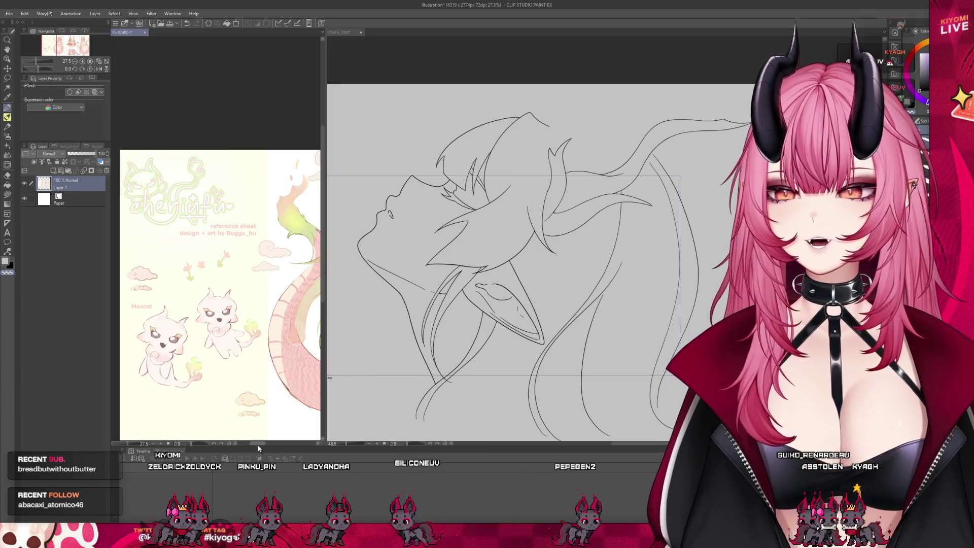
left_click_drag(257, 445, 268, 448)
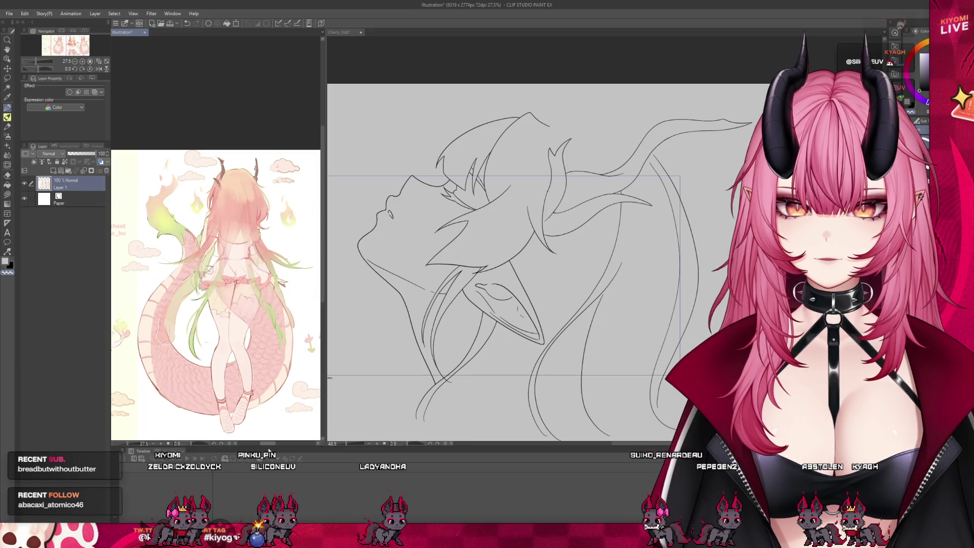
left_click_drag(268, 448, 284, 453)
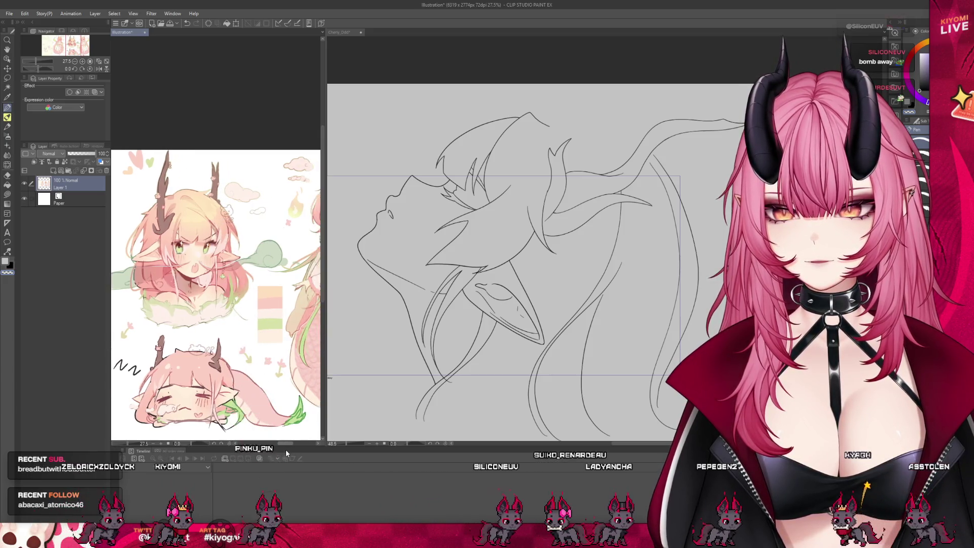
left_click_drag(284, 449, 300, 454)
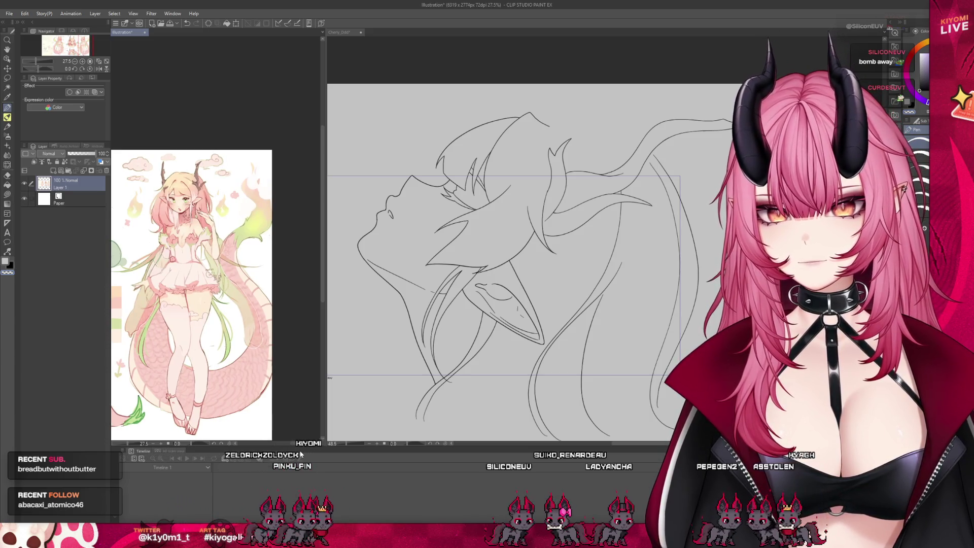
Narrow the reference pane so the line-art canvas is wider beside it
scroll(173, 203, "up", 2)
scroll(173, 203, "up", 1)
scroll(173, 203, "up", 2)
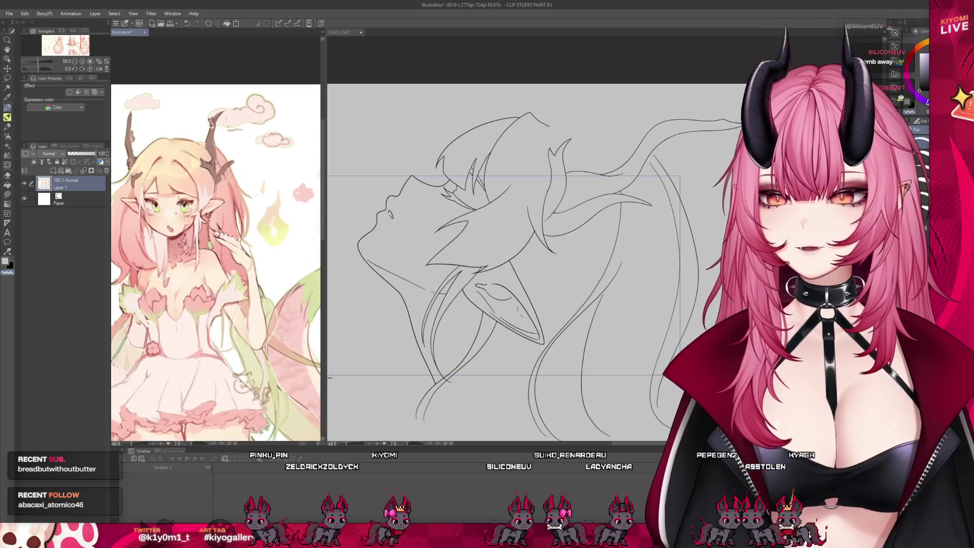
scroll(172, 203, "up", 2)
scroll(215, 253, "up", 1)
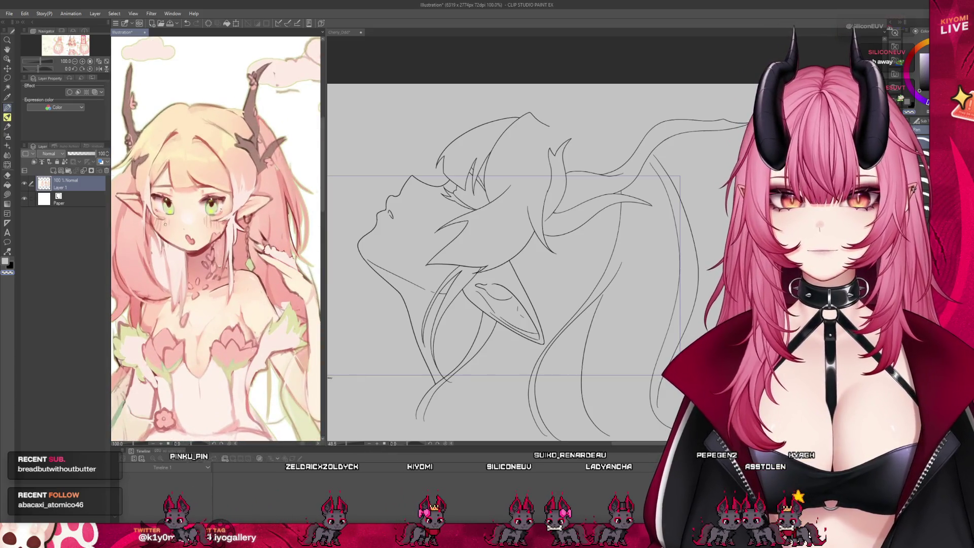
scroll(319, 238, "up", 1)
mouse_move(325, 236)
left_mouse_down()
mouse_move(193, 232)
mouse_move(236, 238)
left_mouse_up()
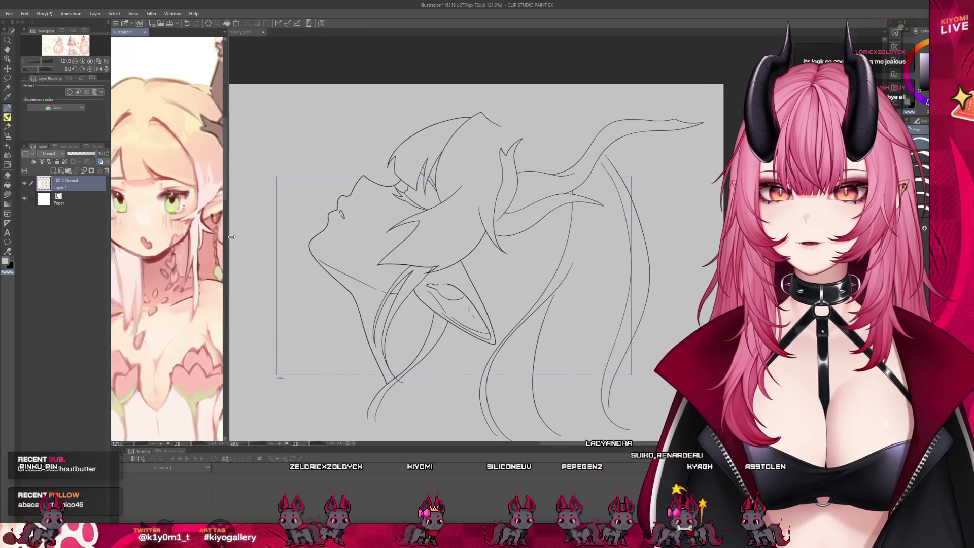
scroll(185, 270, "down", 2)
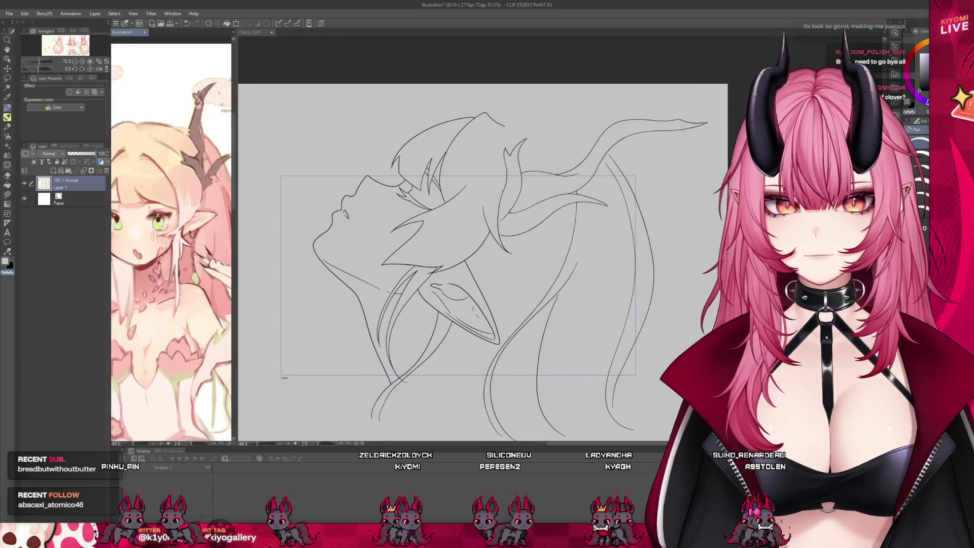
scroll(186, 269, "up", 2)
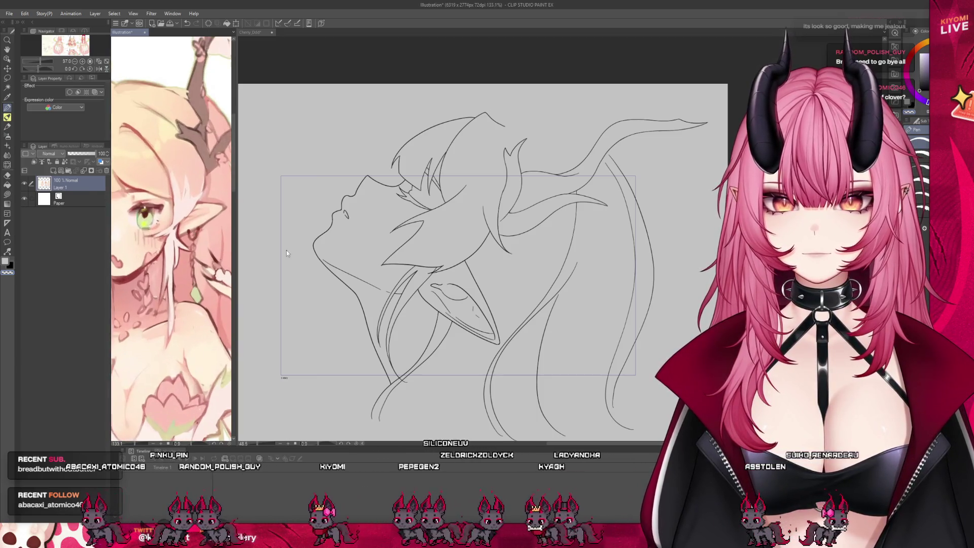
In the Cheriy_Ddd file, add Layer 16 inside the earring folder with its border effect turned off
left_click(279, 254)
scroll(66, 344, "down", 3)
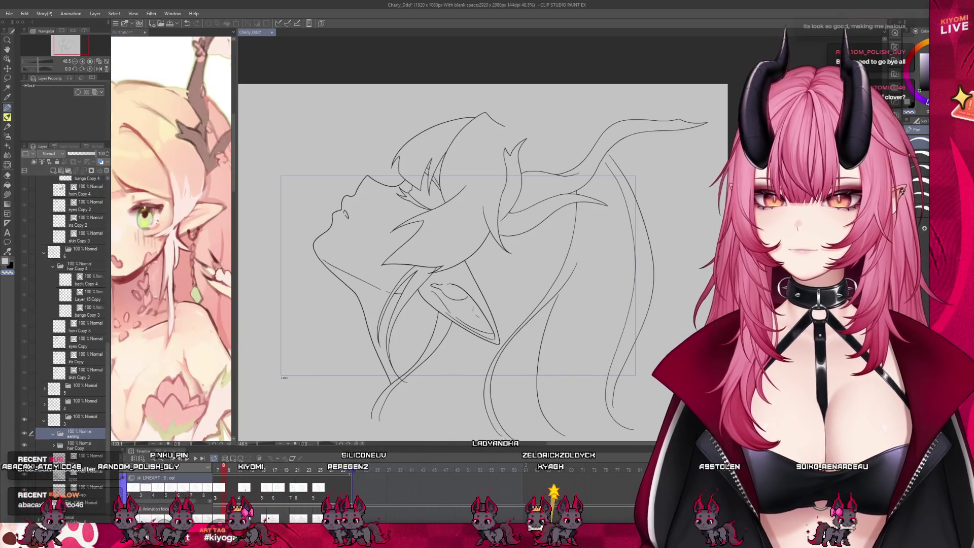
left_click(54, 171)
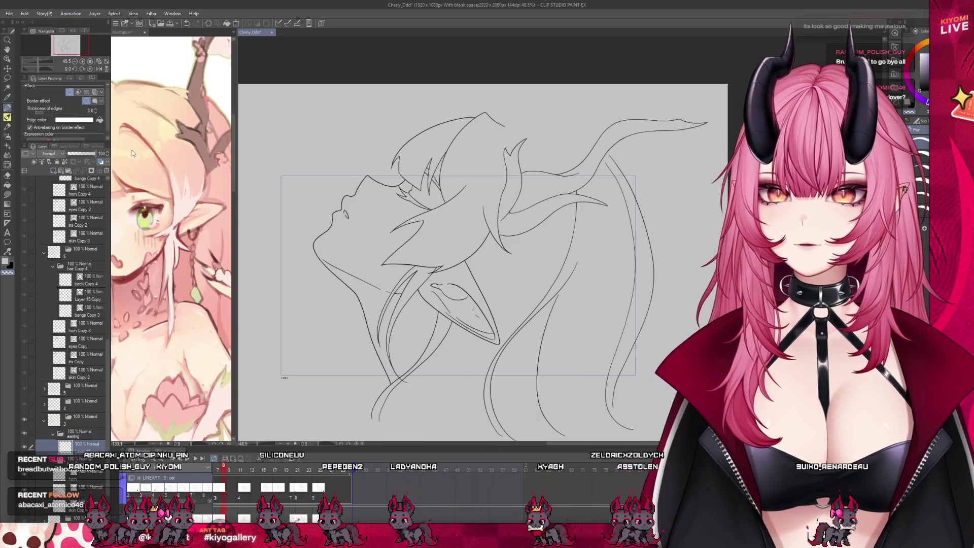
left_click(217, 141)
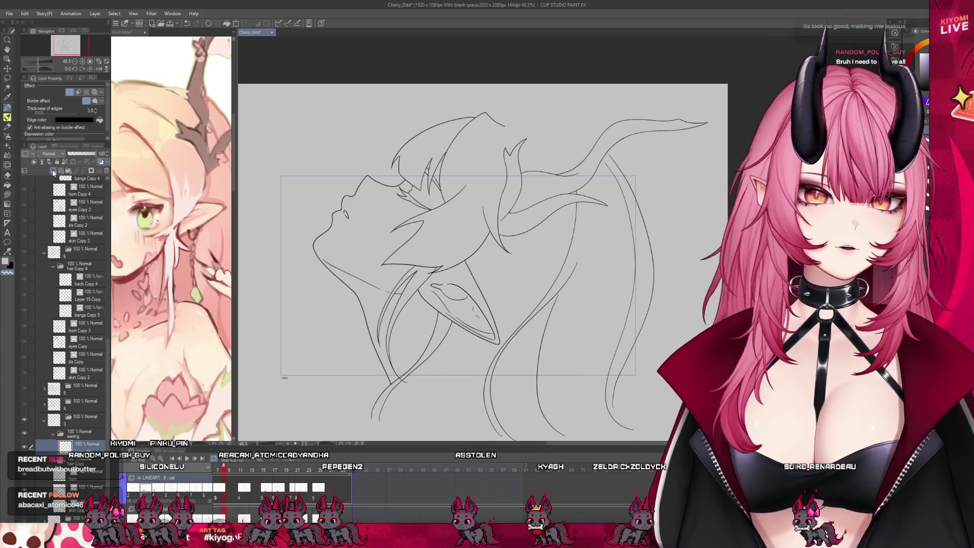
left_click(70, 92)
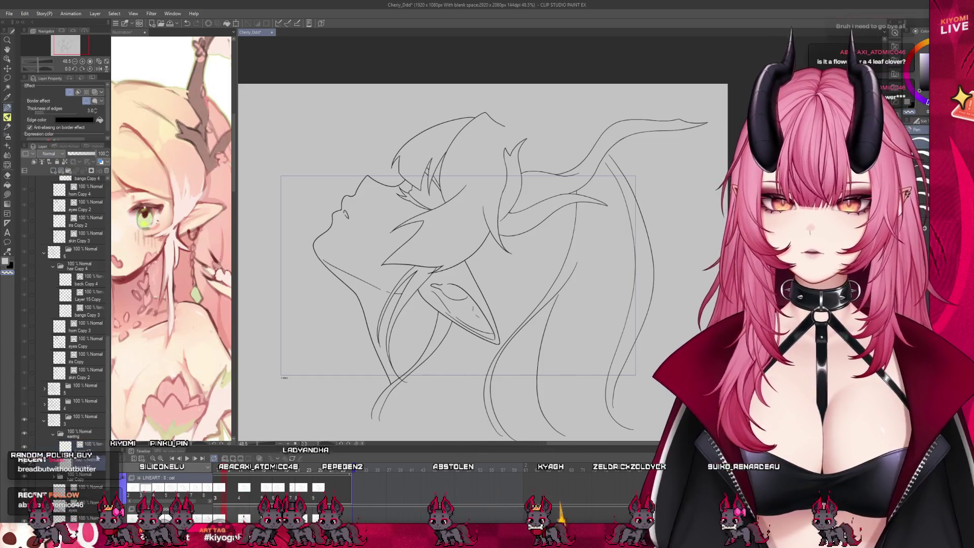
scroll(550, 436, "up", 2)
scroll(434, 111, "up", 1)
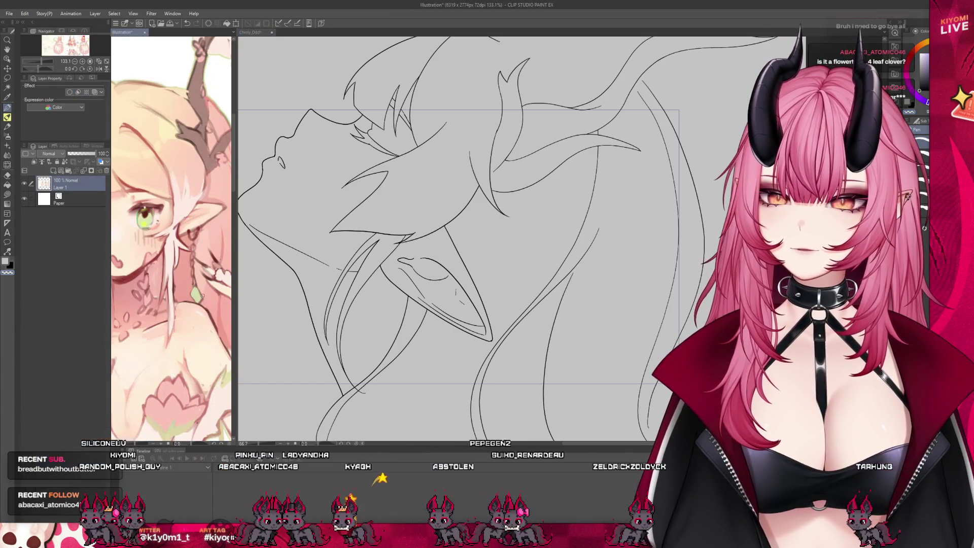
Zoom the reference window in on the clover earring and widen it to study the charm
scroll(178, 302, "up", 3)
scroll(190, 293, "up", 2)
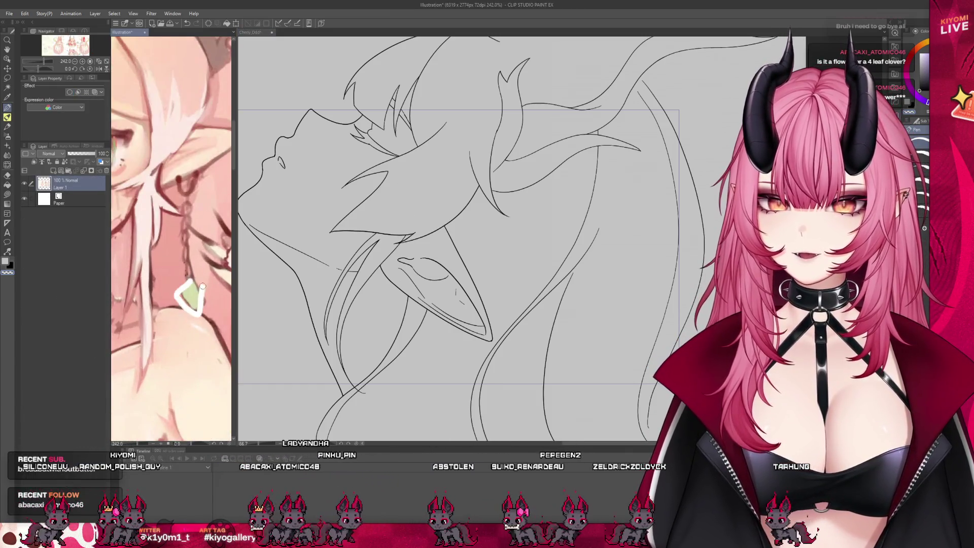
scroll(212, 290, "down", 3)
scroll(211, 290, "down", 2)
scroll(211, 289, "down", 2)
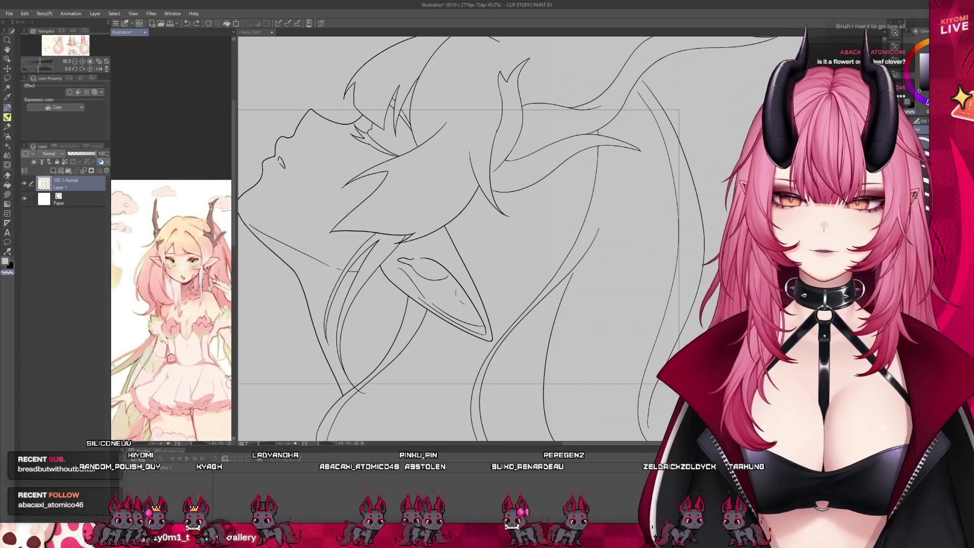
scroll(211, 289, "down", 2)
scroll(171, 315, "down", 1)
scroll(171, 315, "up", 2)
scroll(171, 315, "up", 2)
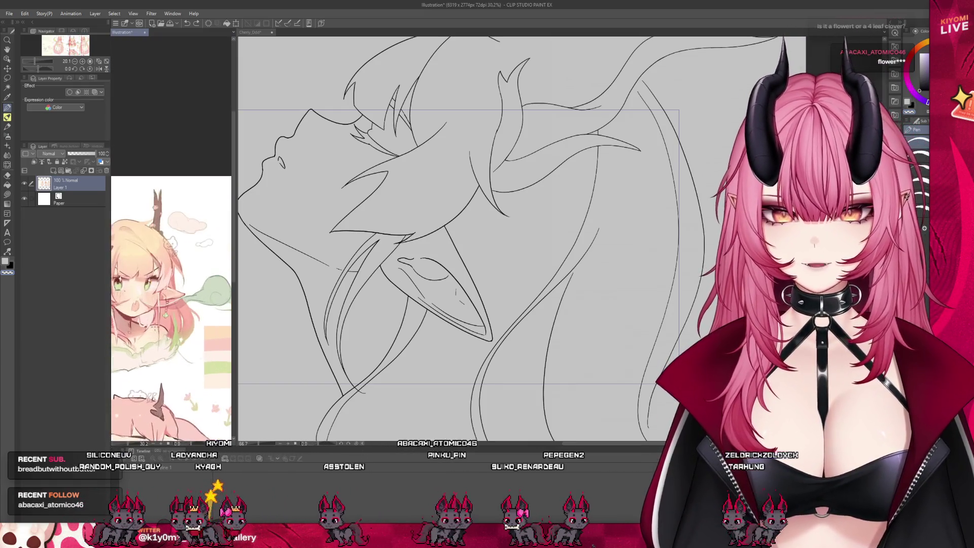
scroll(171, 314, "up", 2)
scroll(166, 313, "up", 2)
scroll(171, 305, "up", 2)
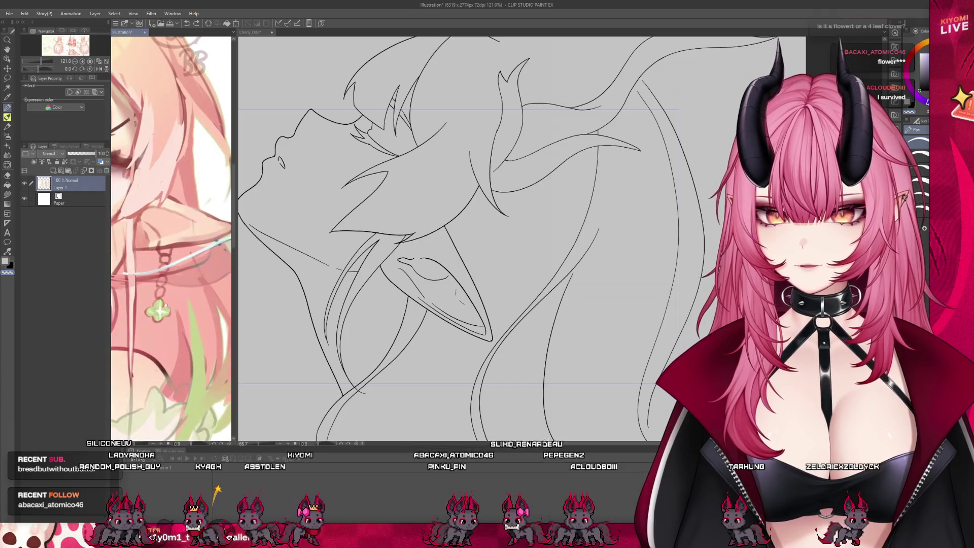
scroll(212, 299, "down", 2)
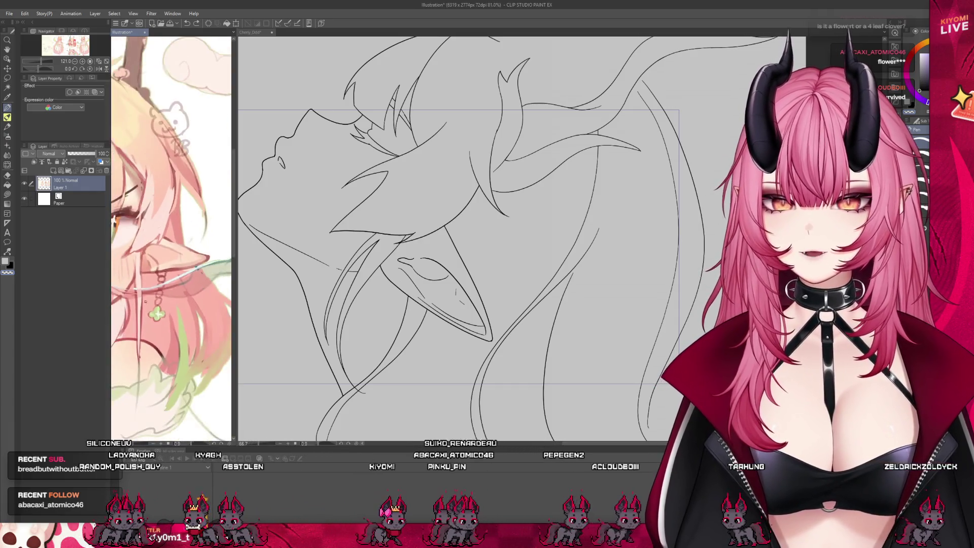
scroll(212, 299, "down", 1)
left_click_drag(236, 289, 295, 289)
Shrink the reference to a narrow left strip and make the widened animation canvas active
scroll(203, 305, "down", 2)
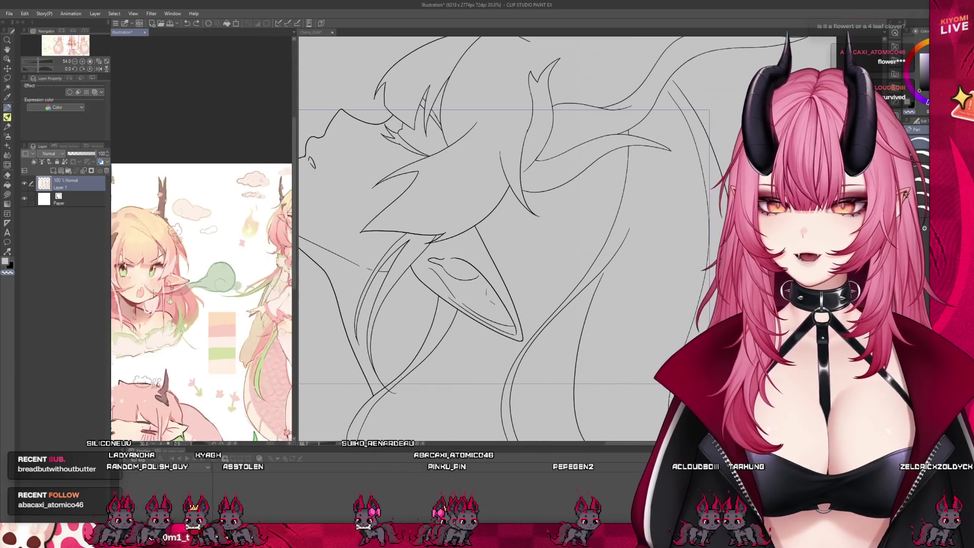
scroll(203, 304, "down", 2)
scroll(203, 304, "up", 1)
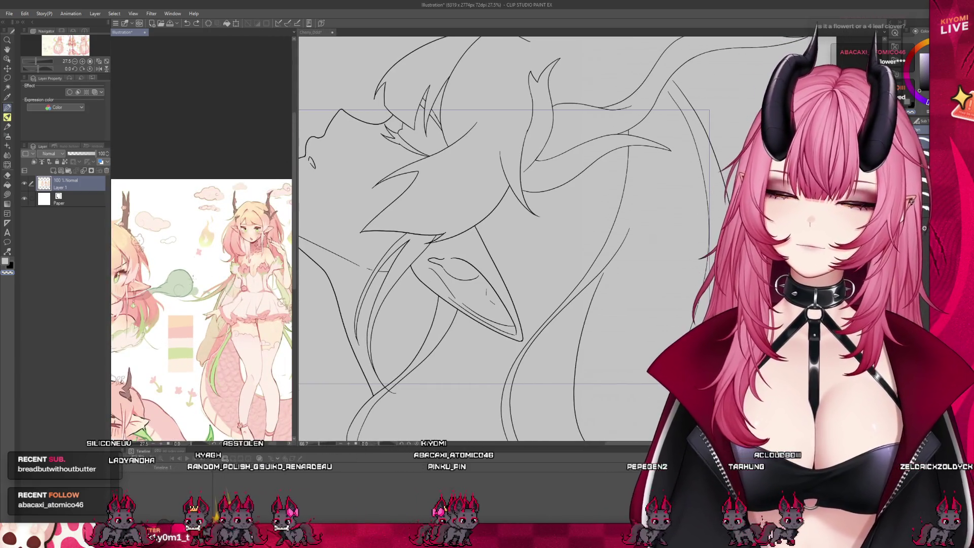
scroll(238, 277, "down", 1)
scroll(234, 279, "down", 1)
scroll(228, 280, "up", 2)
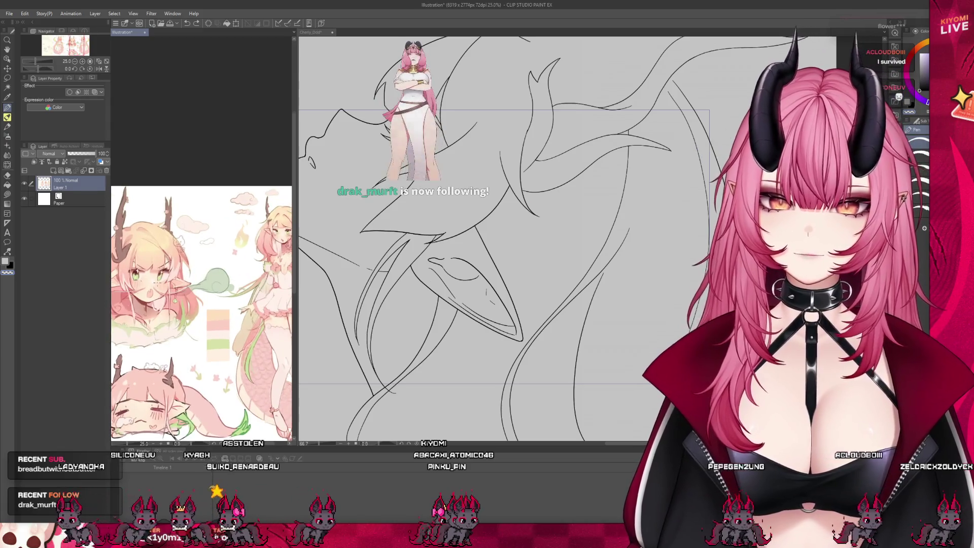
scroll(221, 283, "up", 1)
scroll(221, 283, "up", 1)
scroll(221, 282, "up", 1)
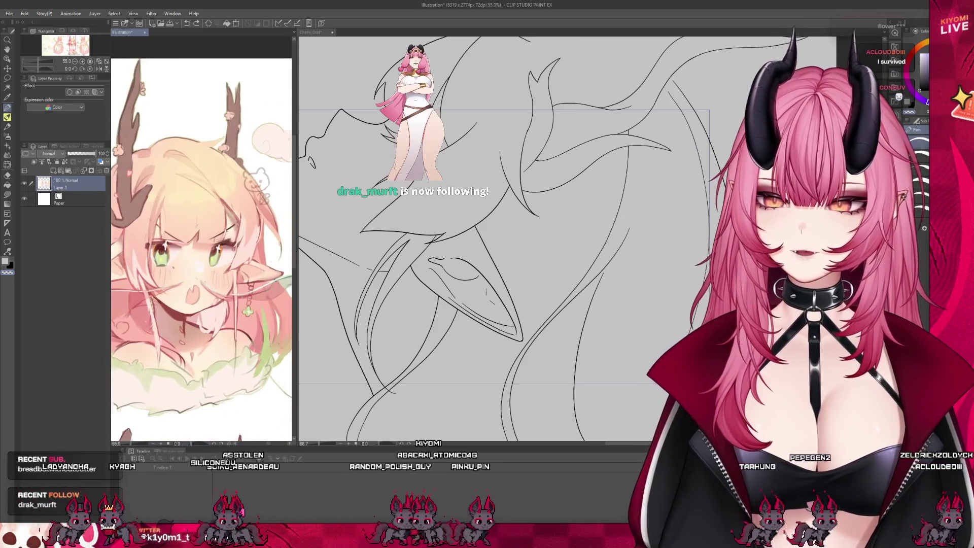
scroll(244, 280, "up", 1)
scroll(269, 277, "down", 1)
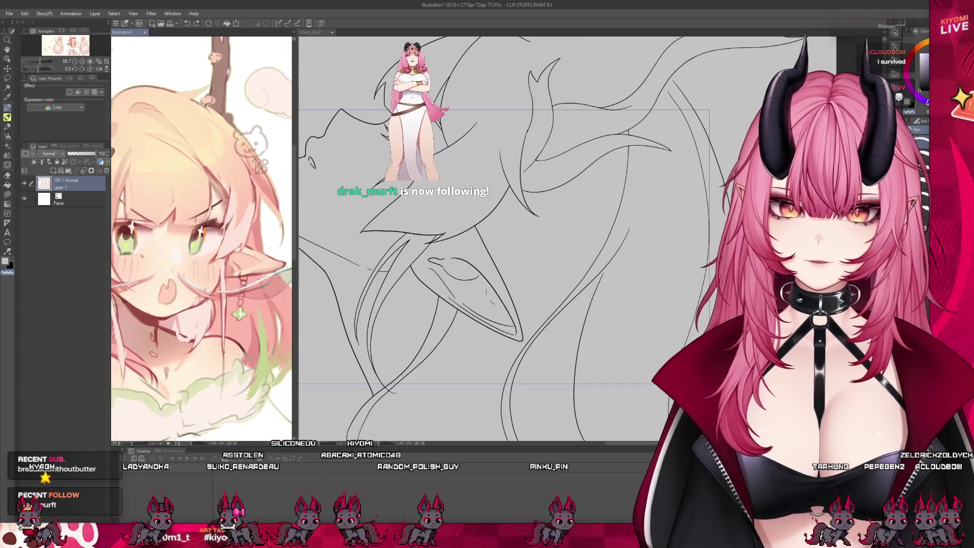
scroll(296, 274, "up", 2)
scroll(292, 279, "down", 1)
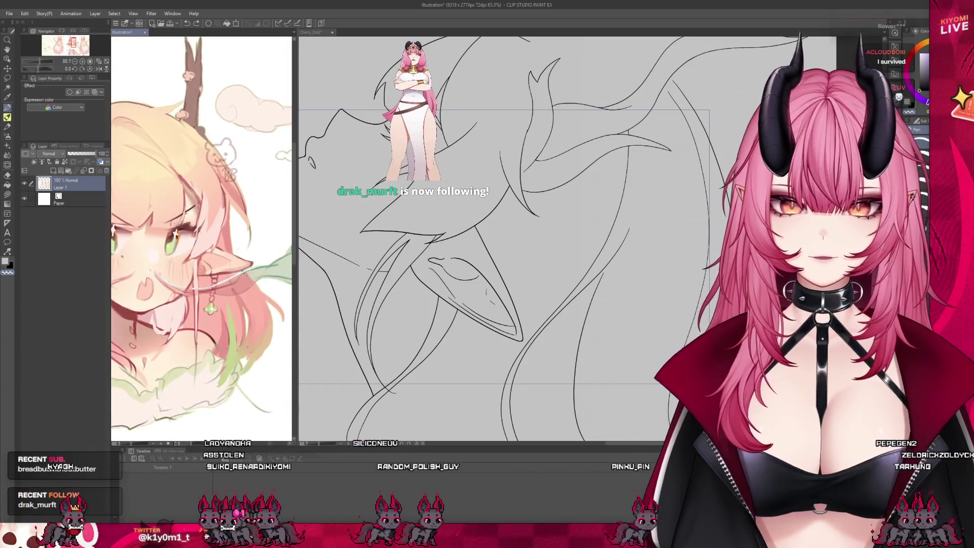
left_click_drag(295, 284, 136, 284)
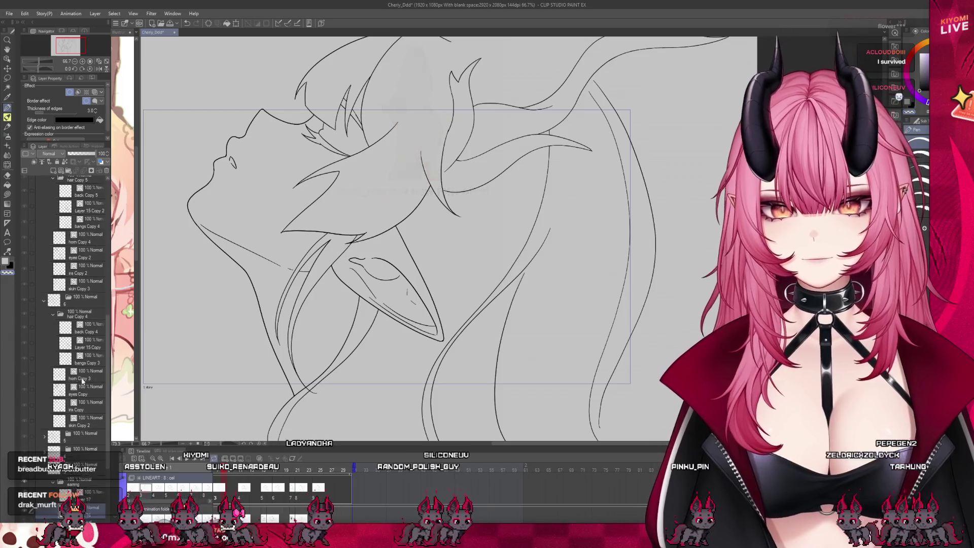
Zoom in on the earring and ink the clover charm on Layer 17 in frame 8
scroll(90, 363, "down", 2)
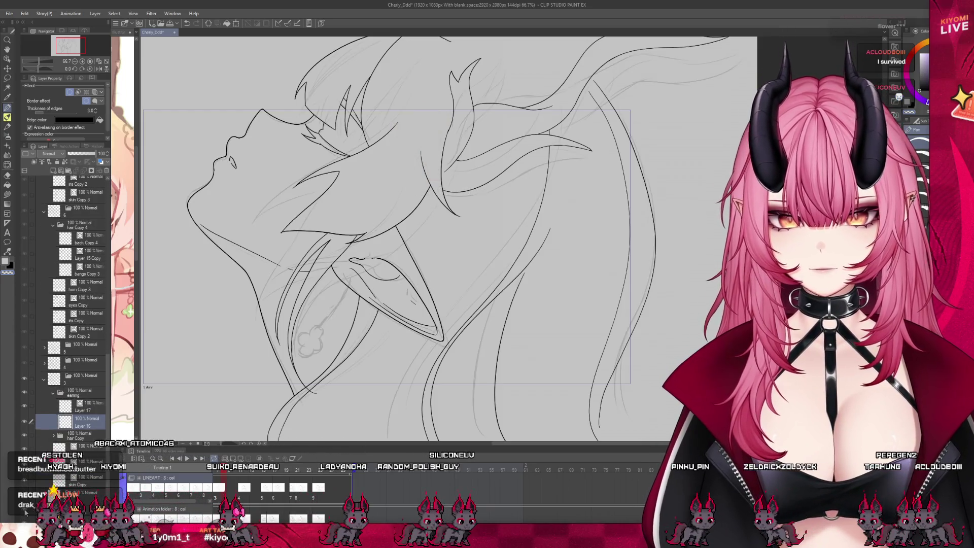
scroll(310, 354, "up", 3)
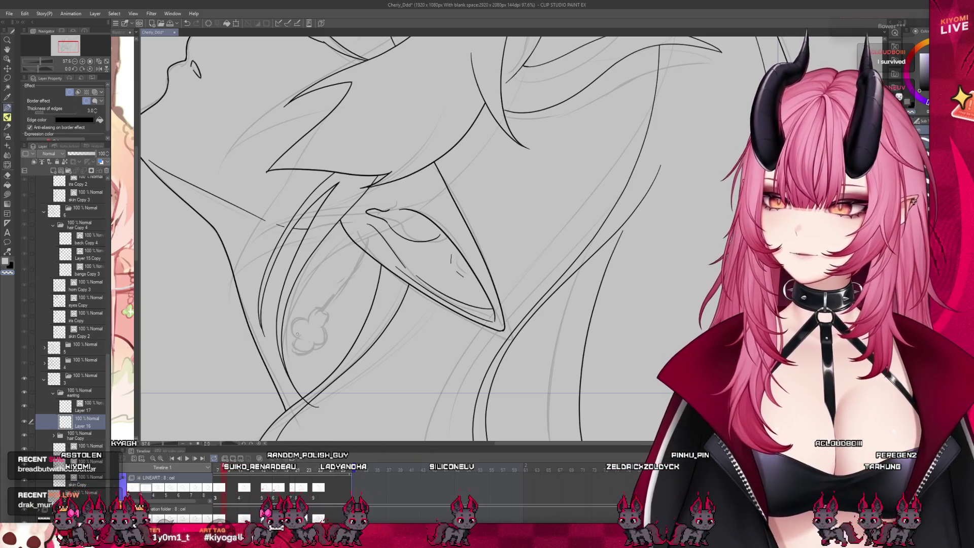
left_click(88, 406)
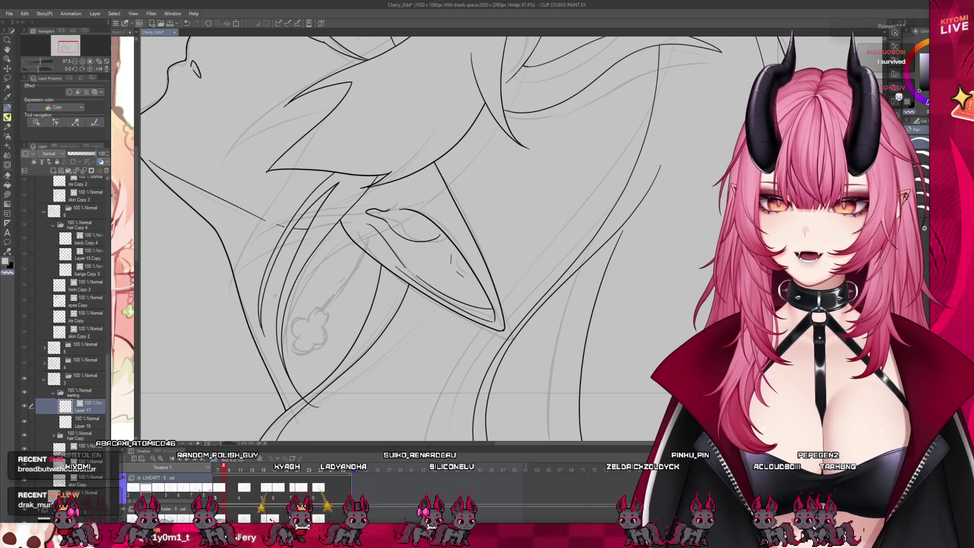
scroll(343, 313, "up", 2)
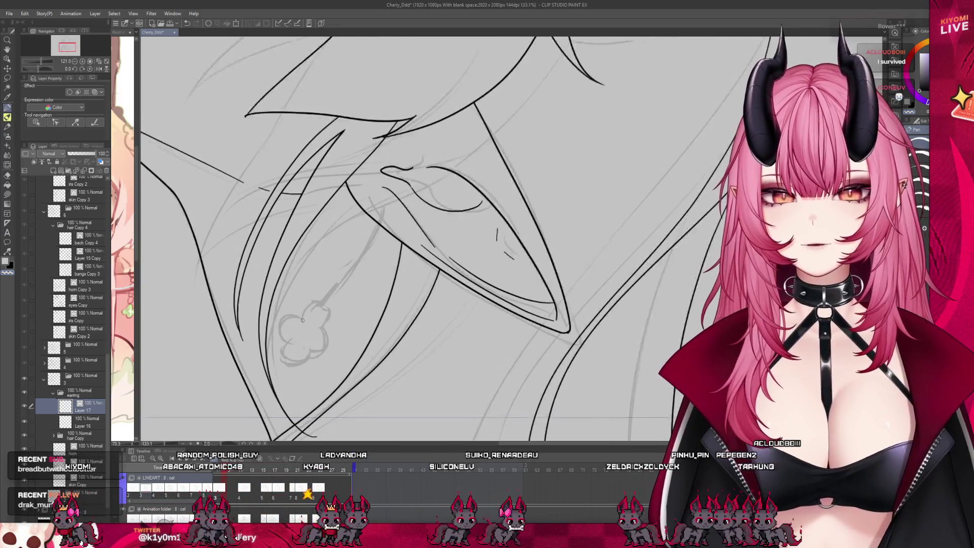
scroll(302, 320, "up", 2)
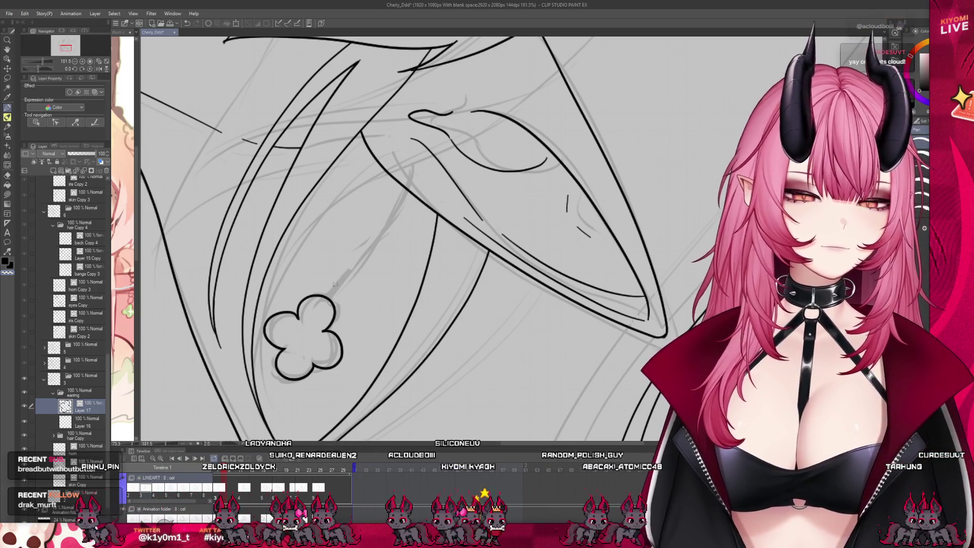
Check and adjust the inked clover charm with the transform box
left_click(236, 23)
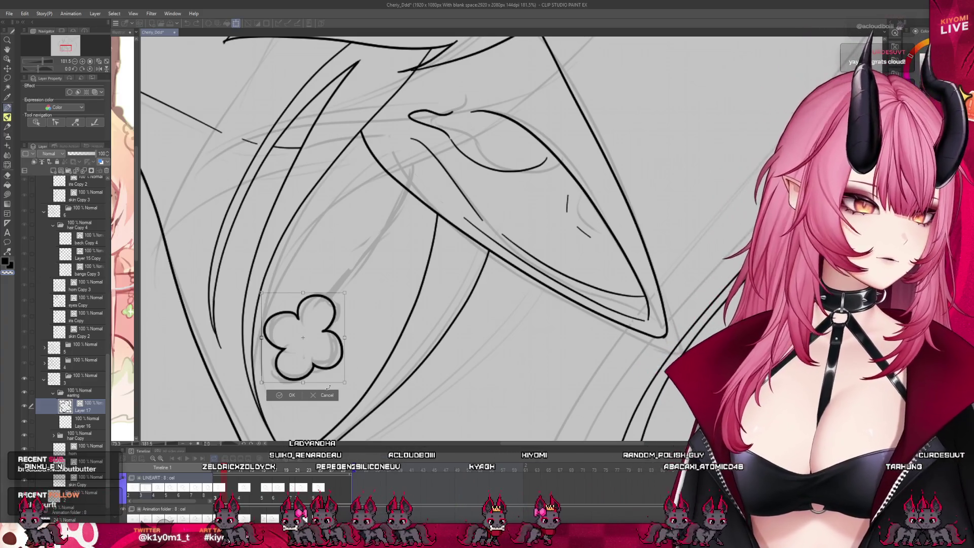
key("Return")
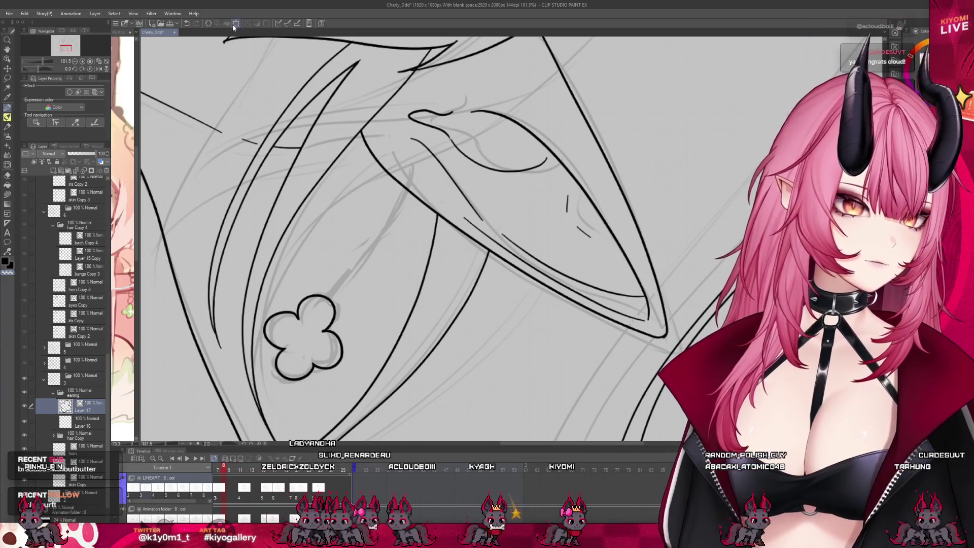
left_click(236, 23)
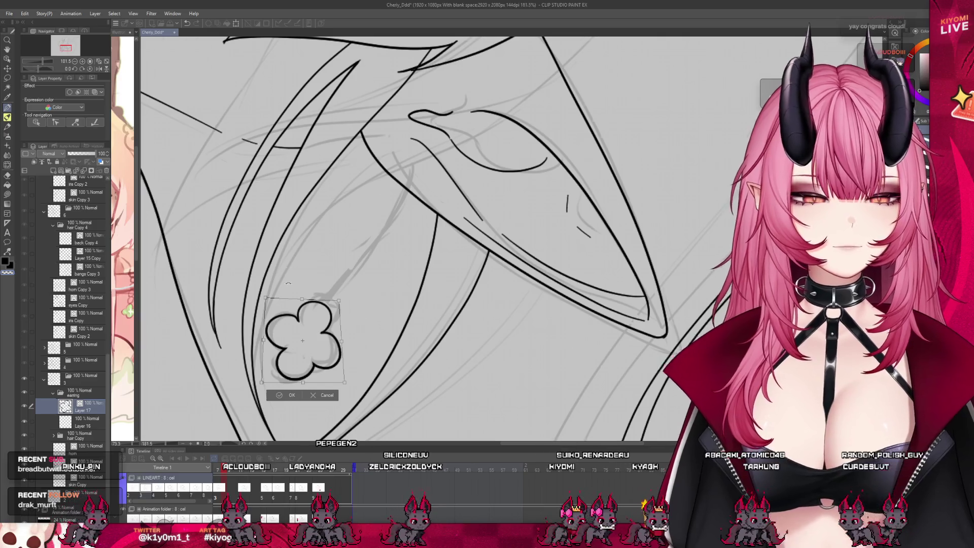
scroll(290, 279, "down", 6)
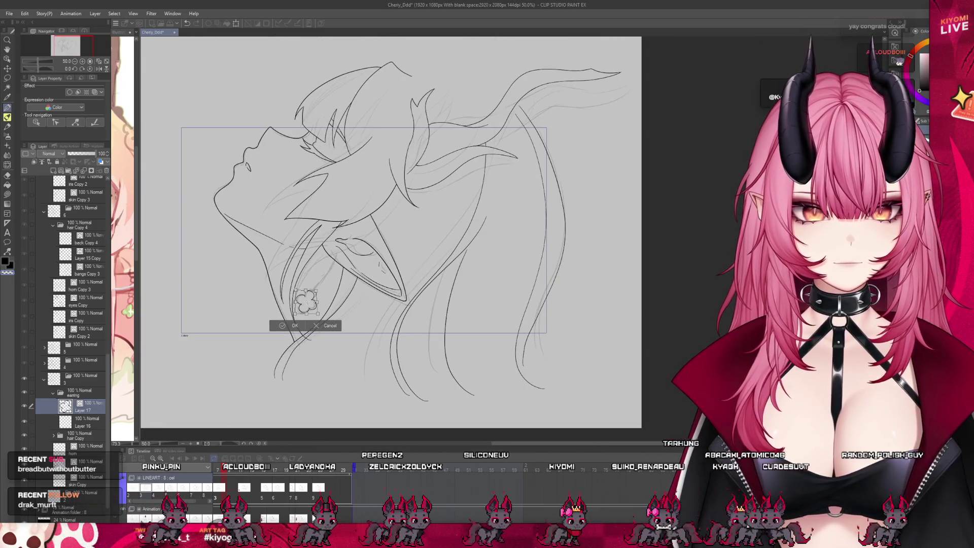
Commit the clover transform and review the drawings in frames 2 through 6
key("Return")
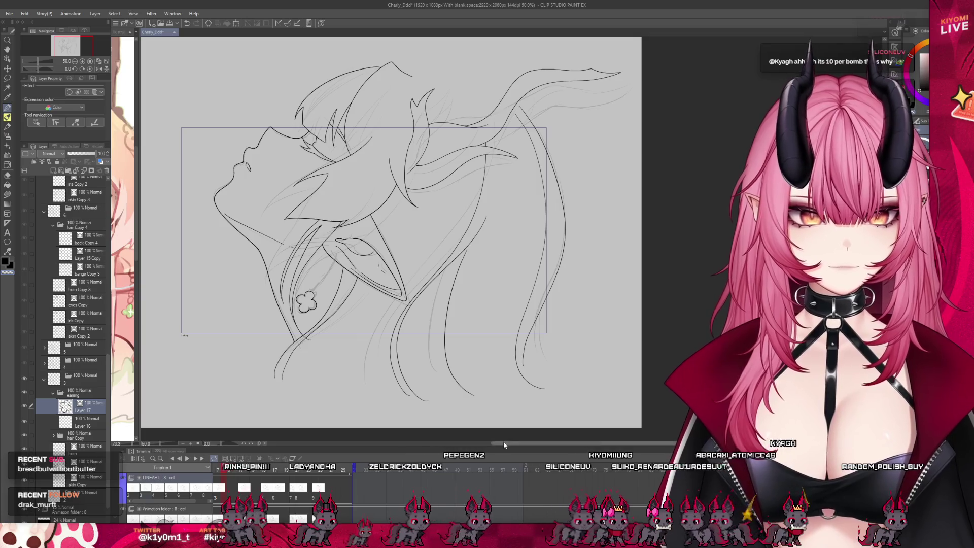
left_click_drag(504, 445, 472, 445)
scroll(301, 499, "left", 5)
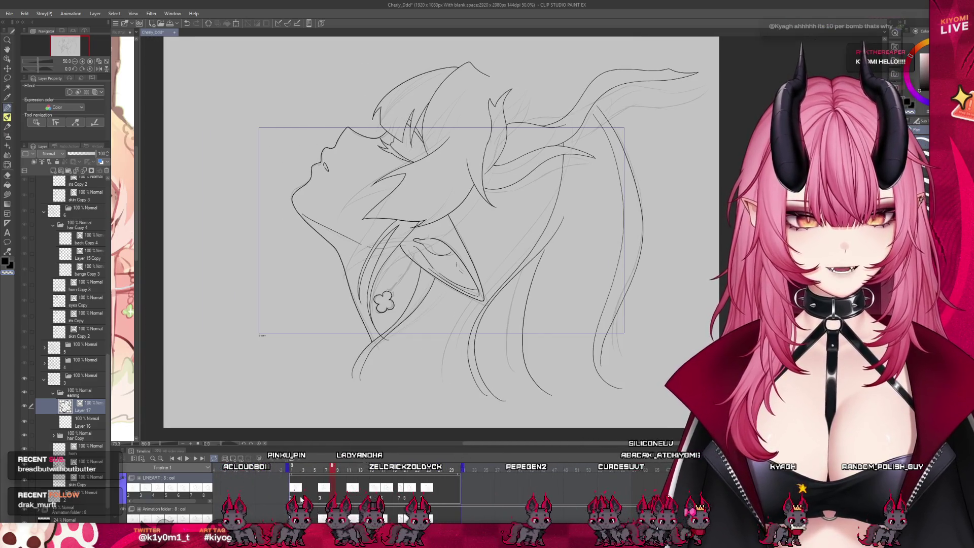
left_click(295, 496)
left_click(303, 497)
left_click(309, 497)
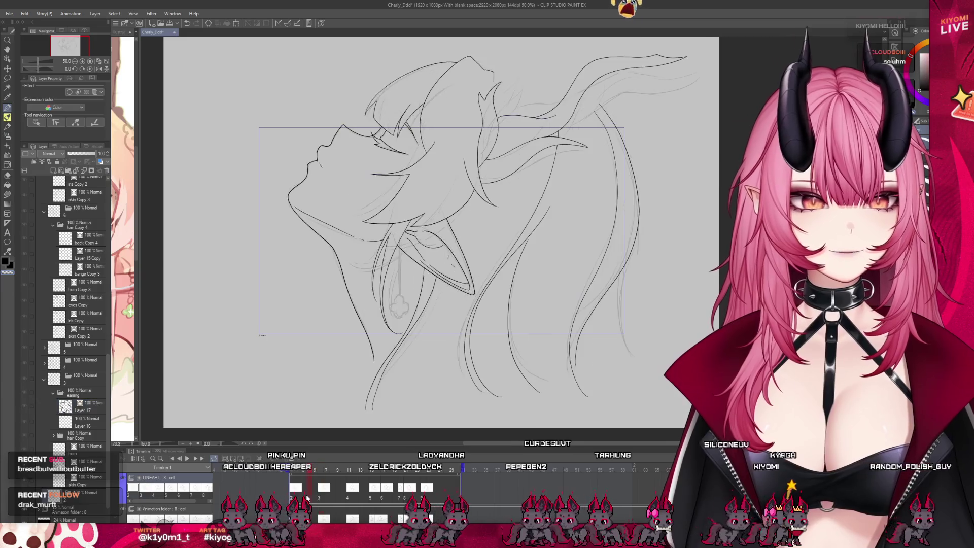
scroll(429, 337, "up", 1)
scroll(429, 337, "up", 2)
scroll(429, 337, "up", 1)
left_click(320, 496)
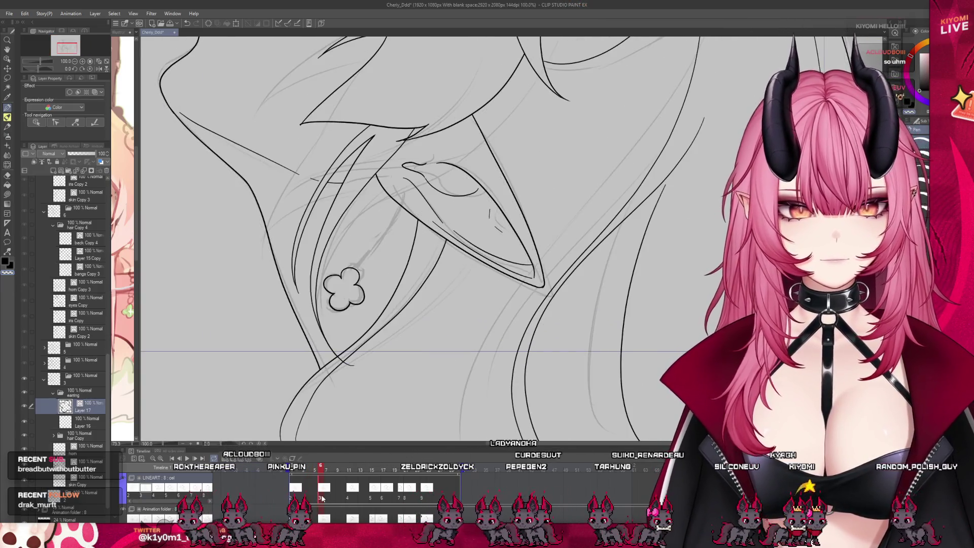
scroll(402, 292, "up", 1)
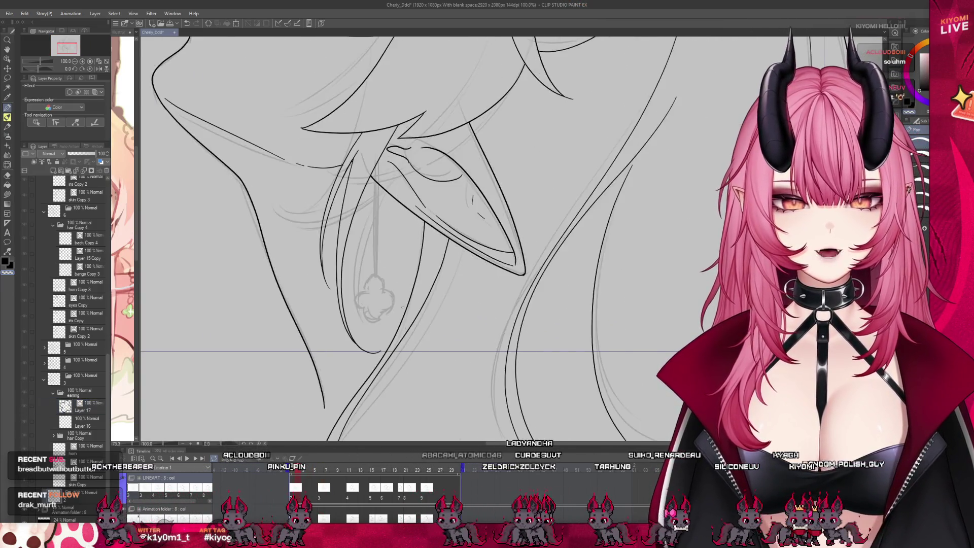
scroll(402, 292, "up", 1)
scroll(78, 373, "down", 1)
On frame 1, move the clover onto its faint sketch and rotate it slightly counter-clockwise
left_click(77, 373)
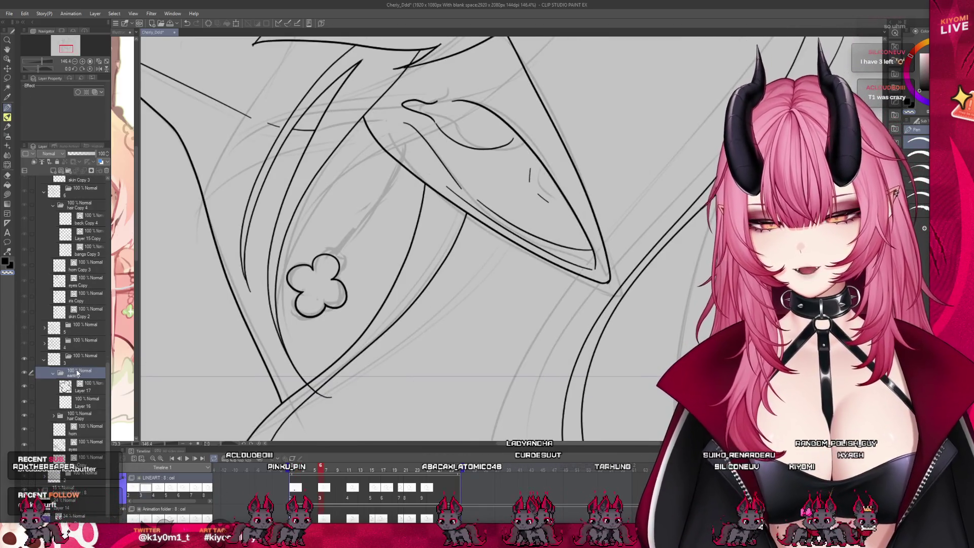
key("Left")
key("Left")
key("Left")
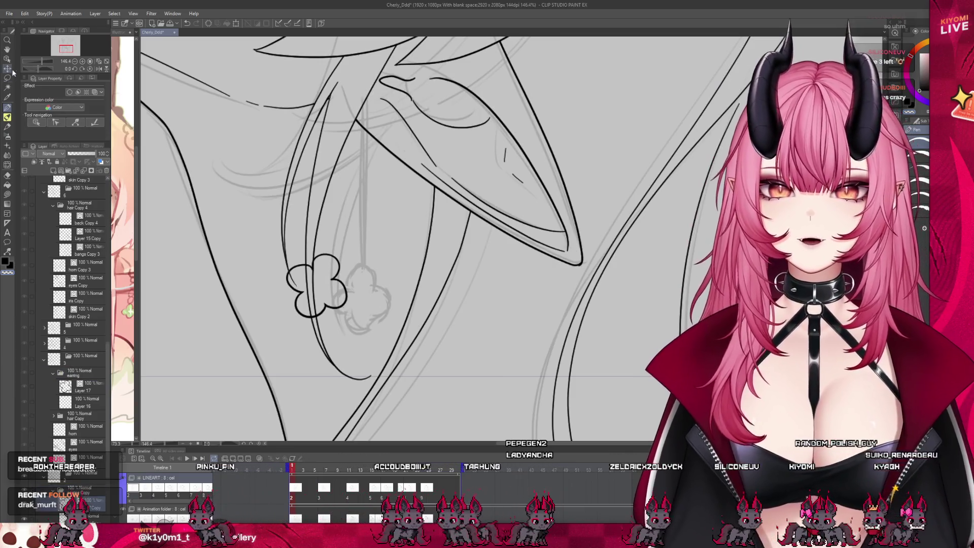
key("k")
left_click_drag(349, 287, 395, 302)
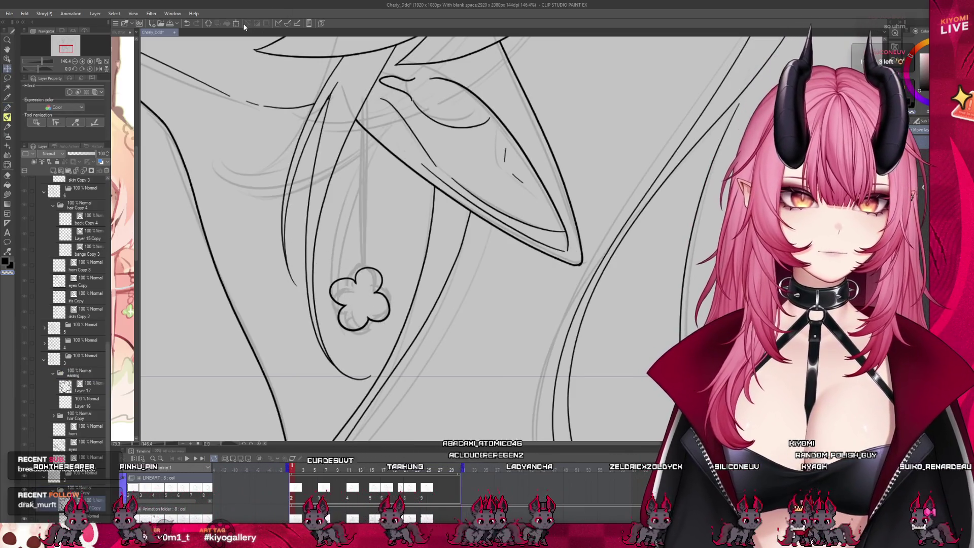
key("ctrl+t")
left_click_drag(515, 325, 519, 267)
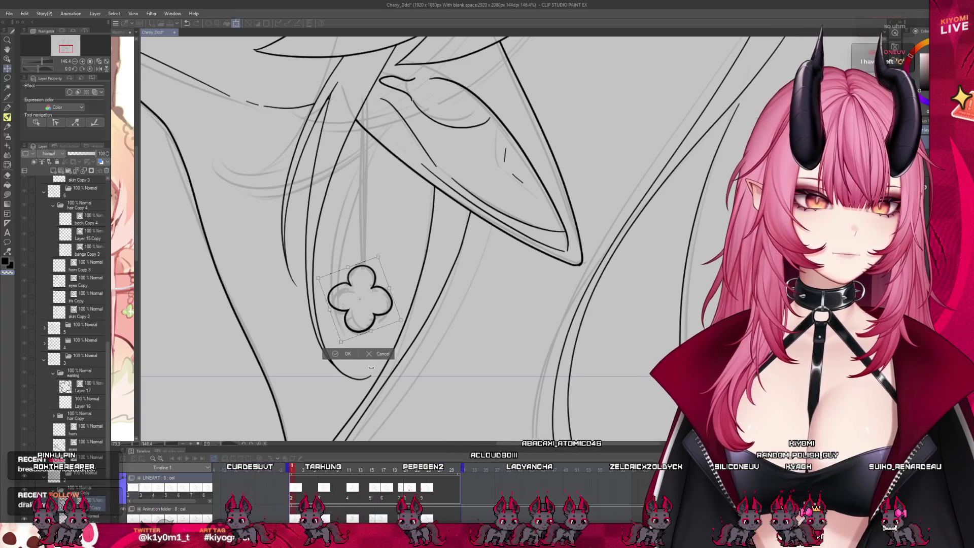
key("Return")
Erase the clover lightly so its lines fade into a light guide
key("e")
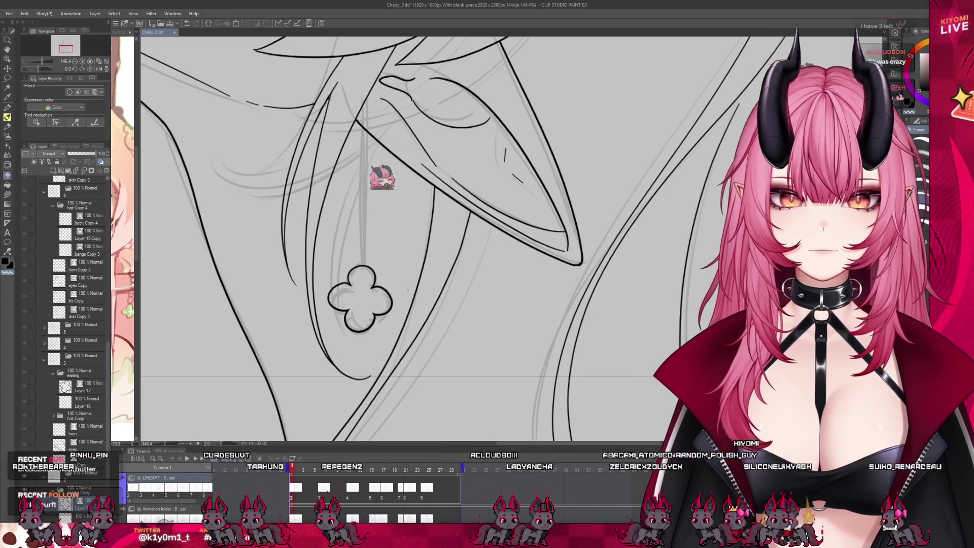
left_click(361, 299)
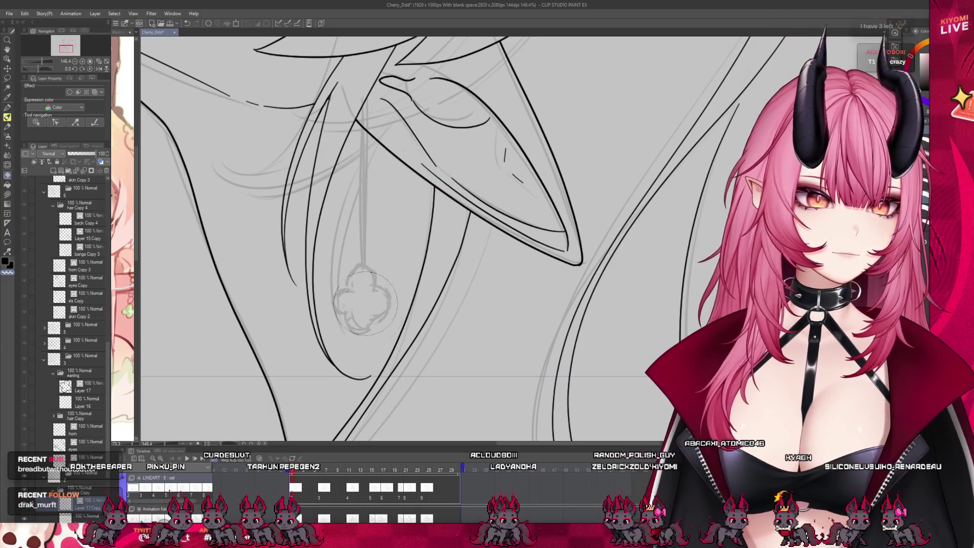
key("p")
scroll(366, 262, "up", 1)
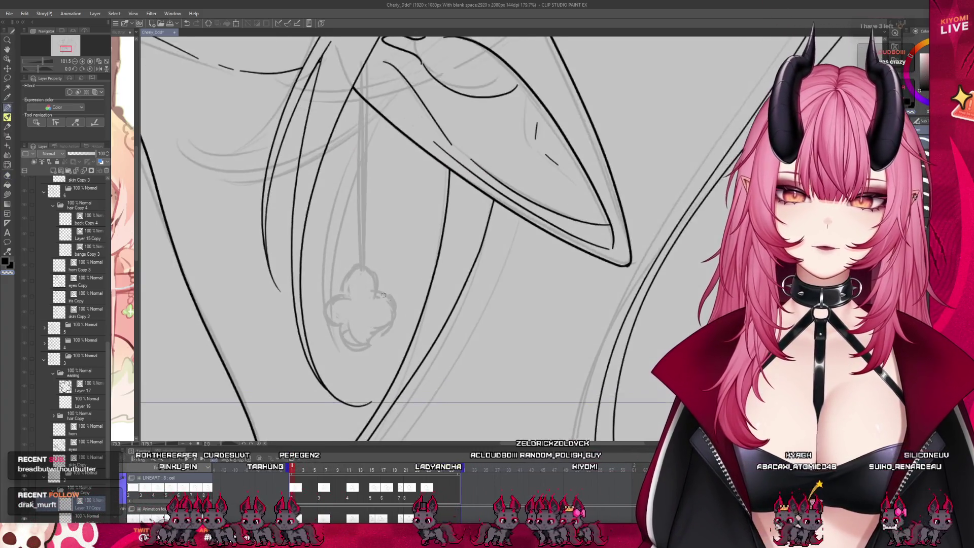
Zoom to about 354% and retrace the clover's lobes in bold ink, redoing the right lobe
scroll(365, 262, "up", 1)
scroll(355, 267, "up", 3)
scroll(338, 274, "up", 1)
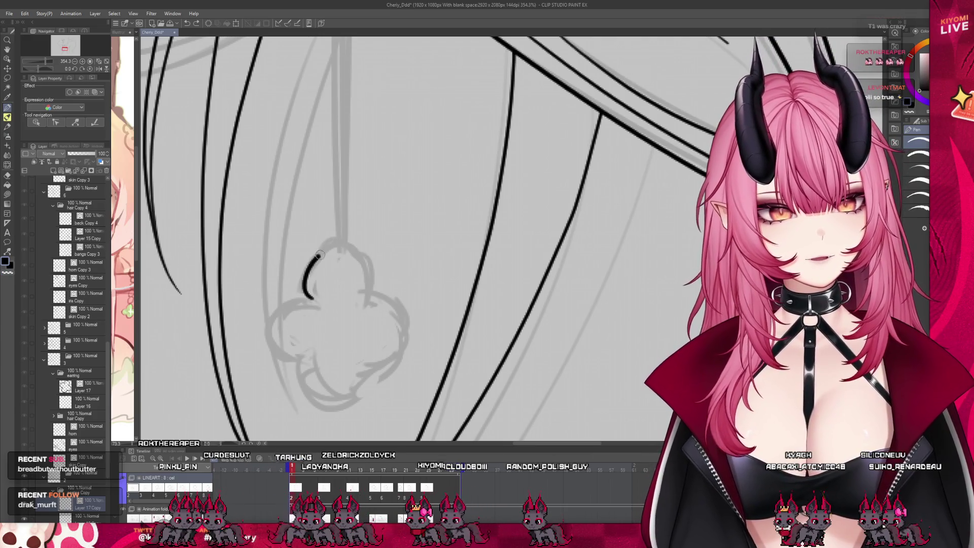
left_click_drag(340, 246, 364, 297)
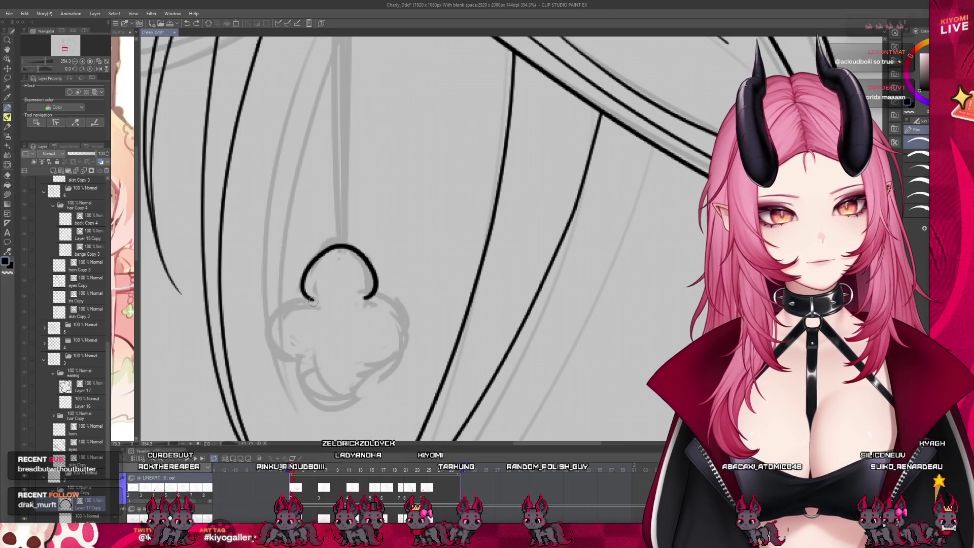
mouse_move(274, 351)
left_mouse_down()
mouse_move(373, 363)
mouse_move(376, 299)
mouse_move(386, 358)
left_mouse_up()
key("ctrl+z")
key("ctrl+z")
left_click_drag(366, 299, 386, 359)
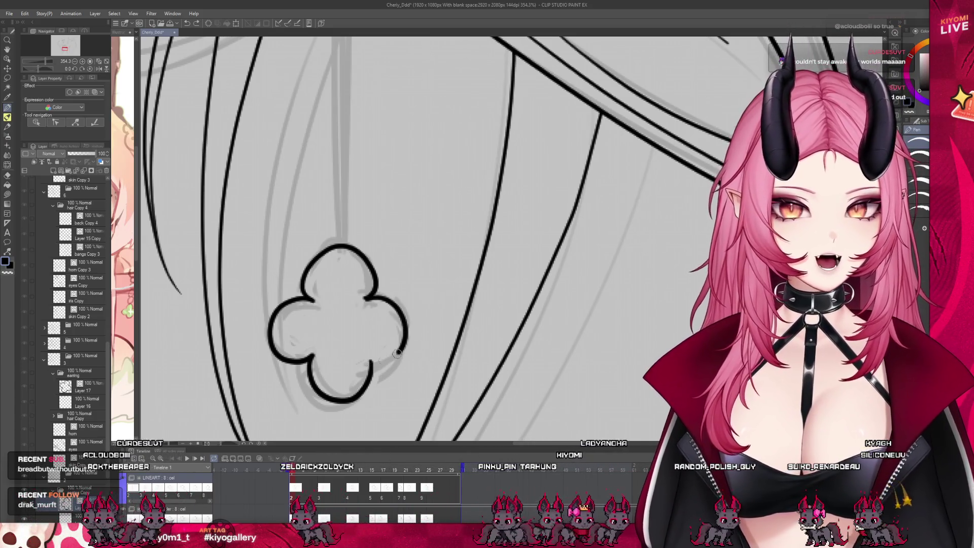
key("ctrl+z")
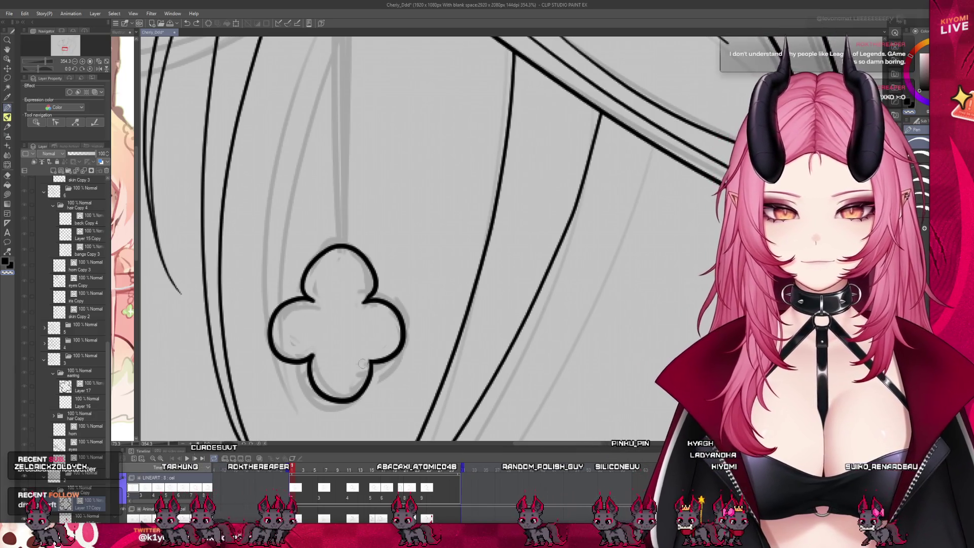
Squash the redrawn clover slightly shorter vertically with the transform box
scroll(411, 315, "down", 5)
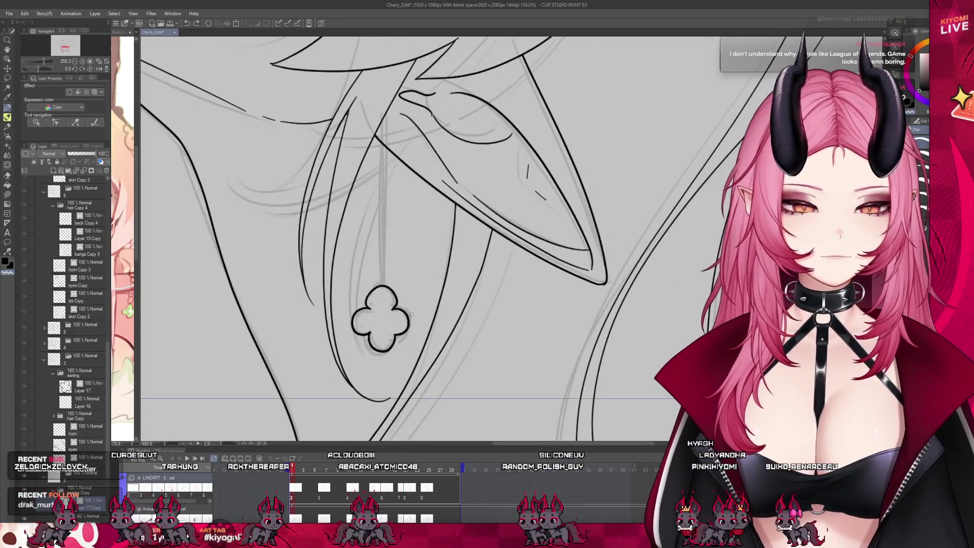
scroll(412, 314, "up", 2)
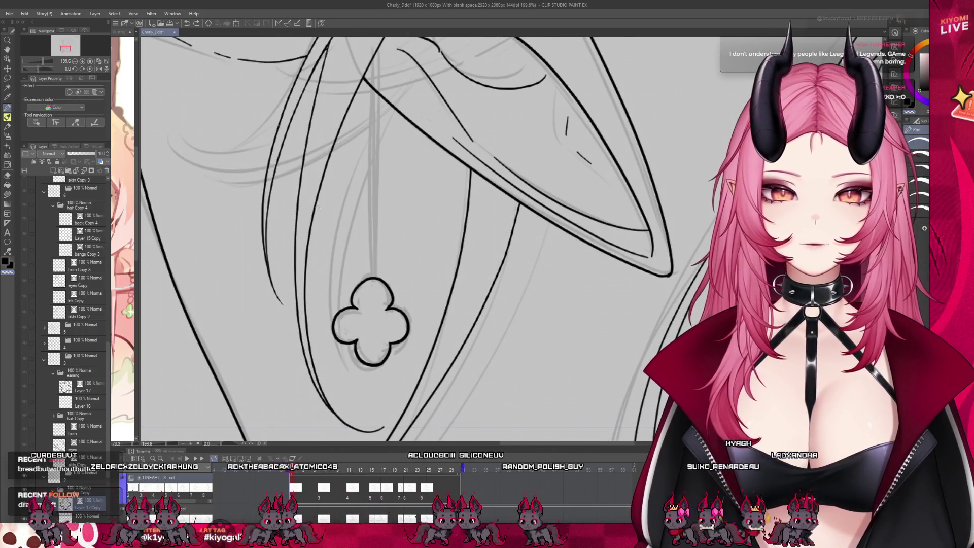
left_click(237, 22)
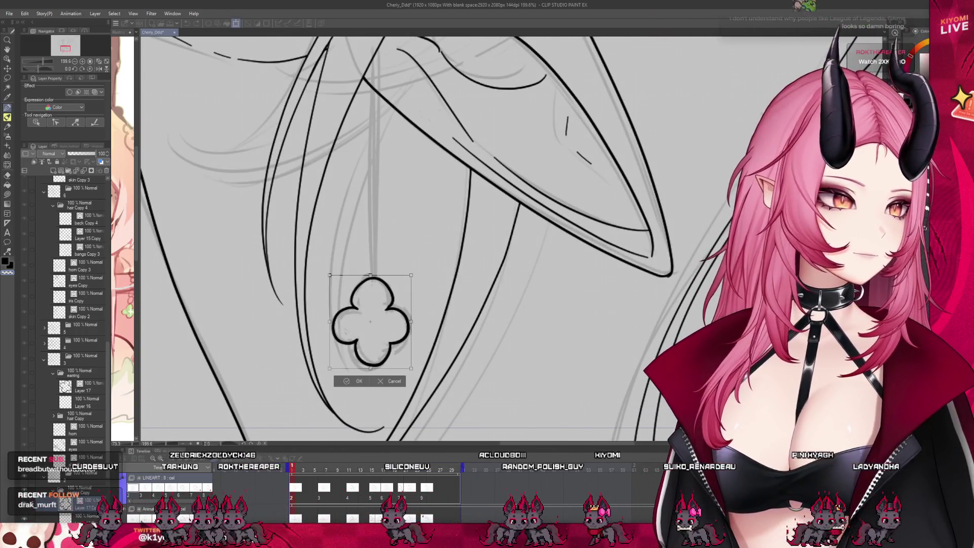
left_click_drag(371, 368, 377, 348)
key("Return")
scroll(375, 293, "up", 3)
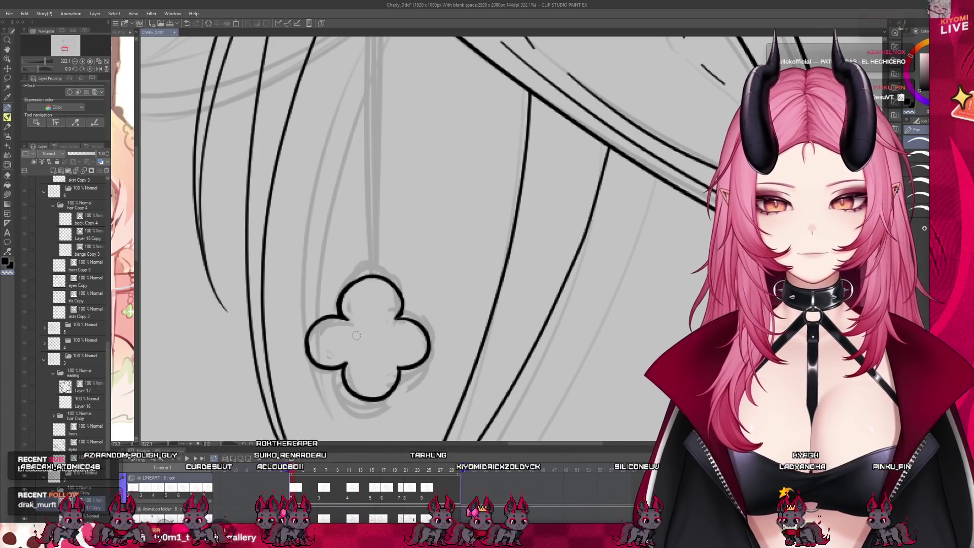
Turn on the border effect for the earring layer in Layer Property
scroll(356, 336, "down", 2)
scroll(358, 338, "down", 2)
scroll(359, 340, "down", 2)
scroll(361, 343, "down", 2)
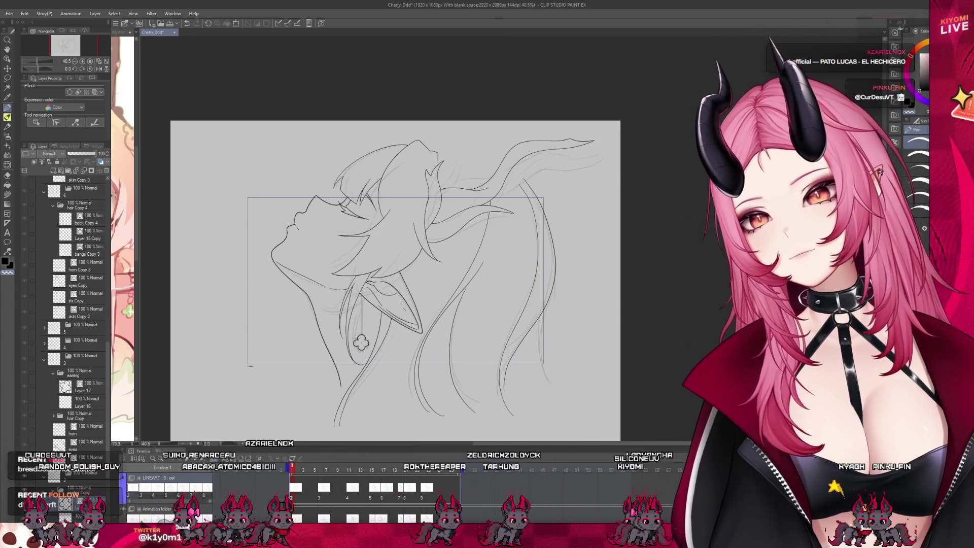
scroll(361, 343, "up", 2)
scroll(361, 345, "up", 2)
scroll(359, 348, "up", 1)
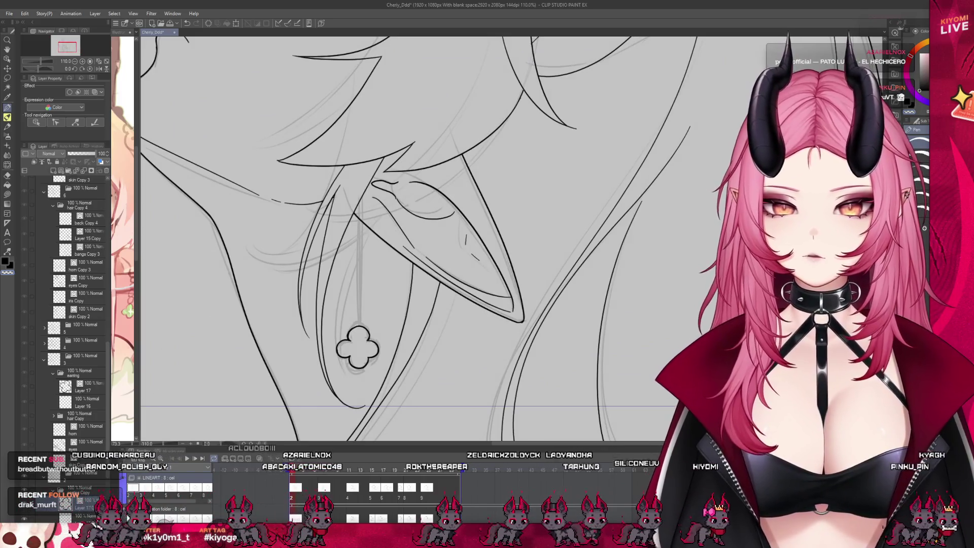
left_click(69, 91)
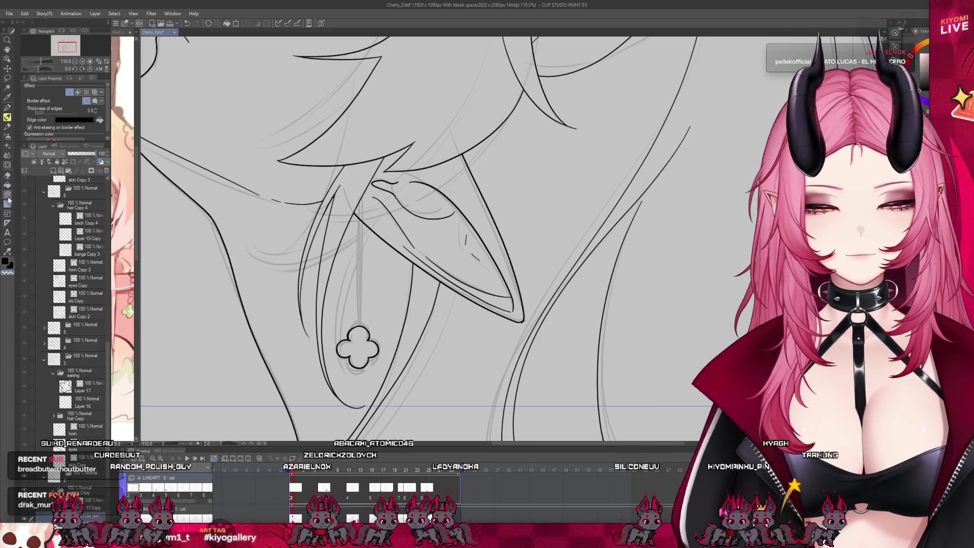
Draw a straight chain with the chain decoration brush from the earring down to the clover
left_click(7, 147)
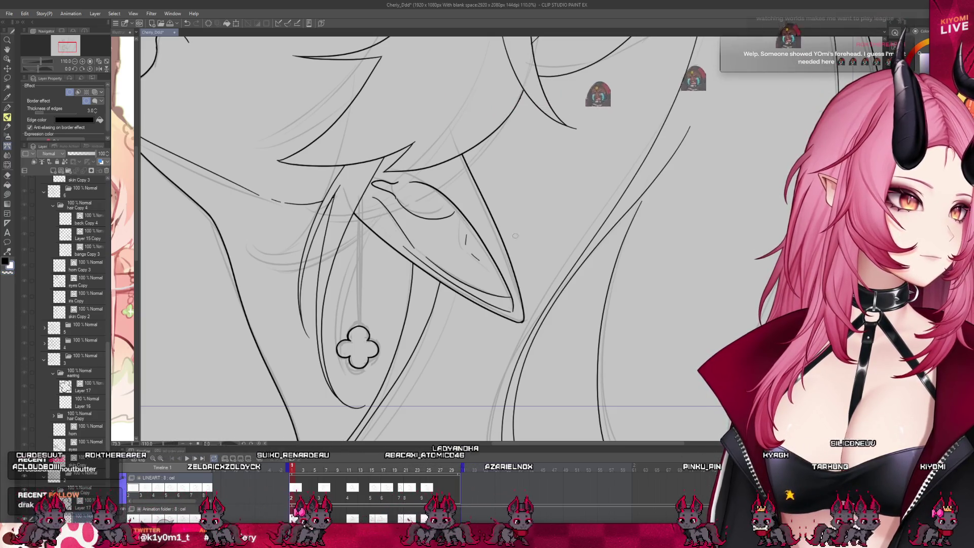
scroll(354, 248, "up", 3)
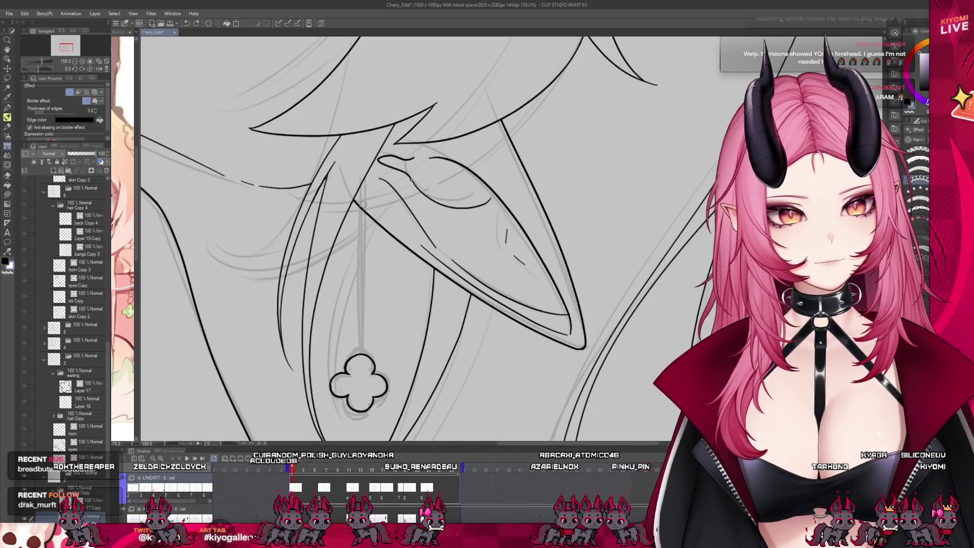
left_click_drag(363, 204, 354, 364)
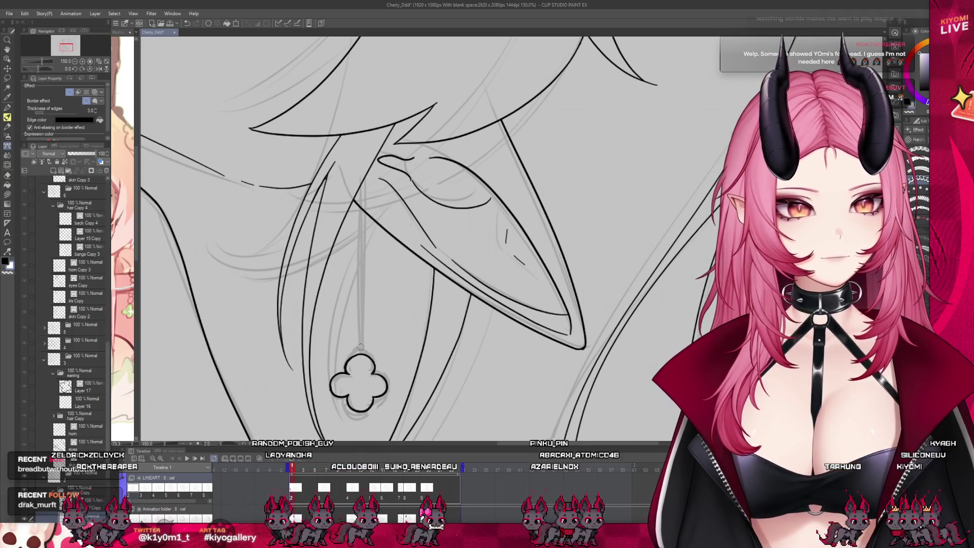
left_click_drag(360, 347, 362, 356)
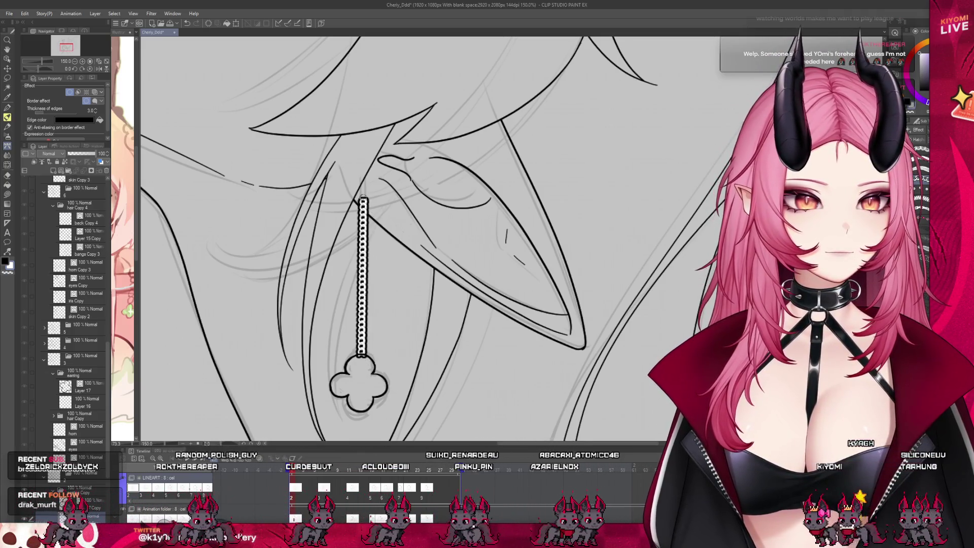
key("p")
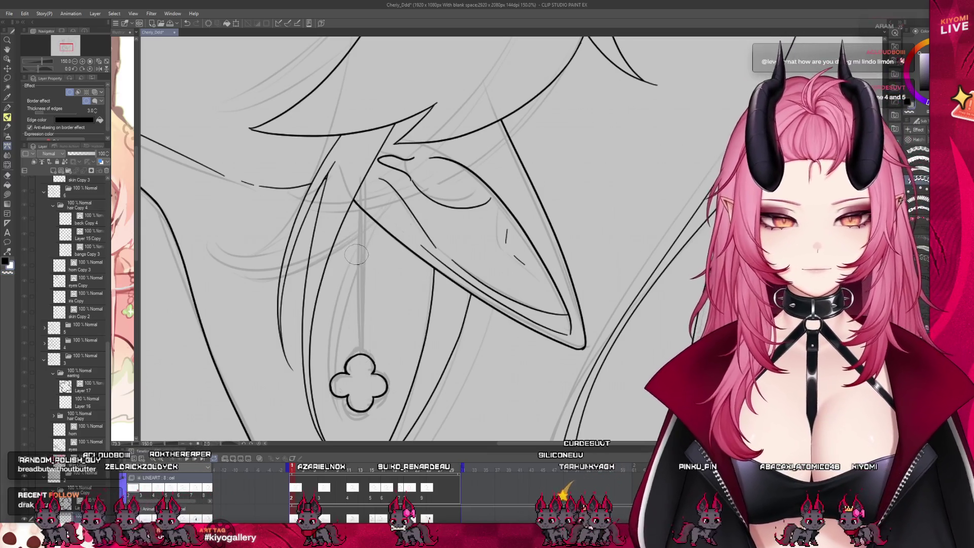
left_click_drag(361, 350, 365, 187)
left_click(364, 197, "shift")
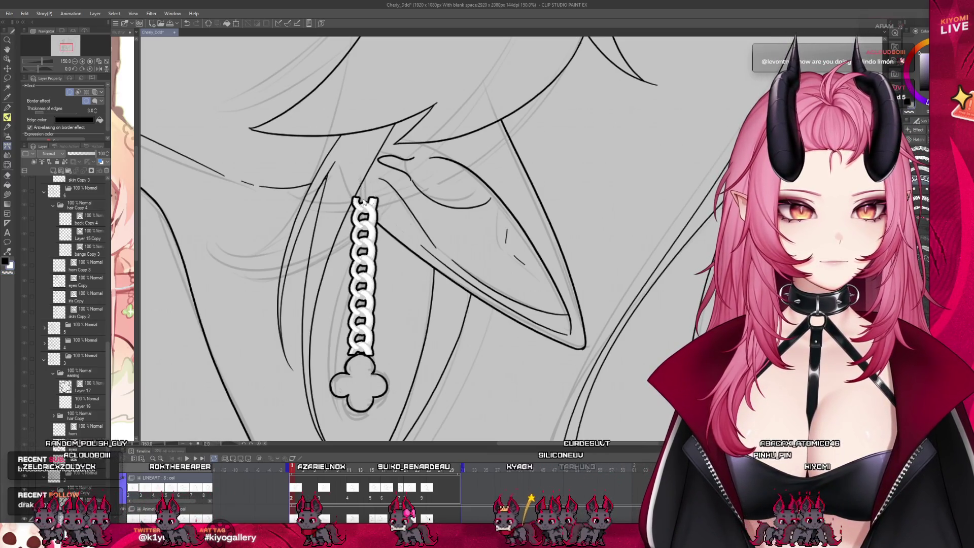
key("ctrl+z")
left_click(361, 207, "shift")
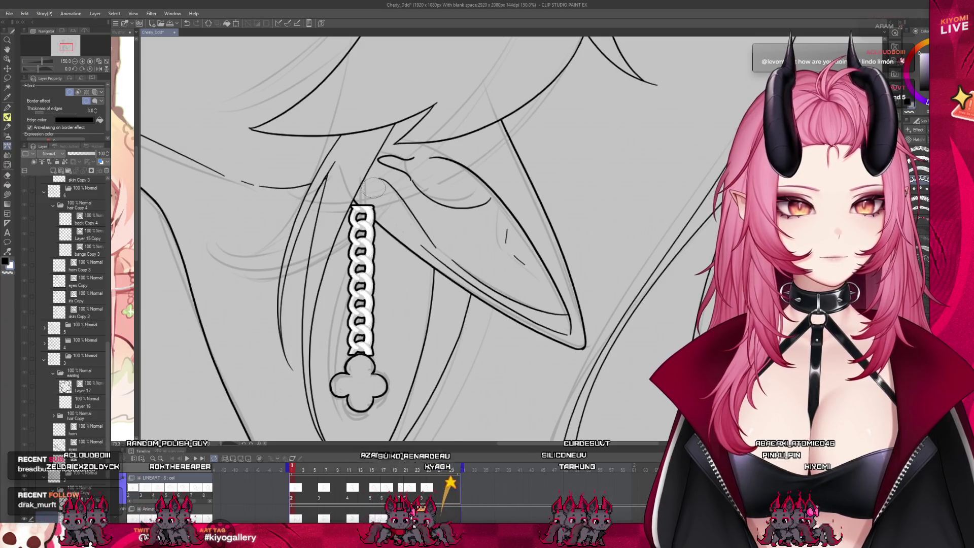
Nudge the chain down toward the clover and thin its white border to edge thickness 1.0
scroll(374, 187, "down", 2)
scroll(395, 218, "down", 3)
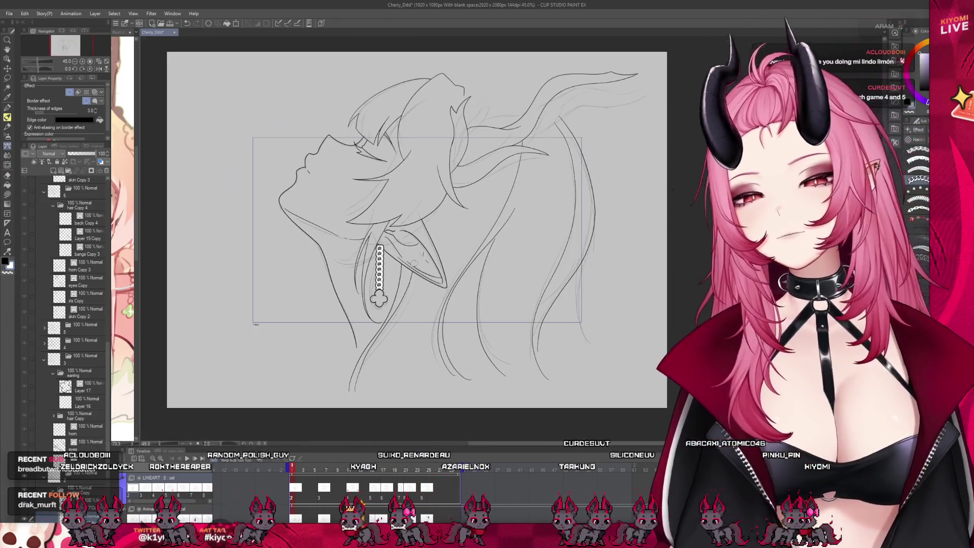
scroll(401, 254, "up", 2)
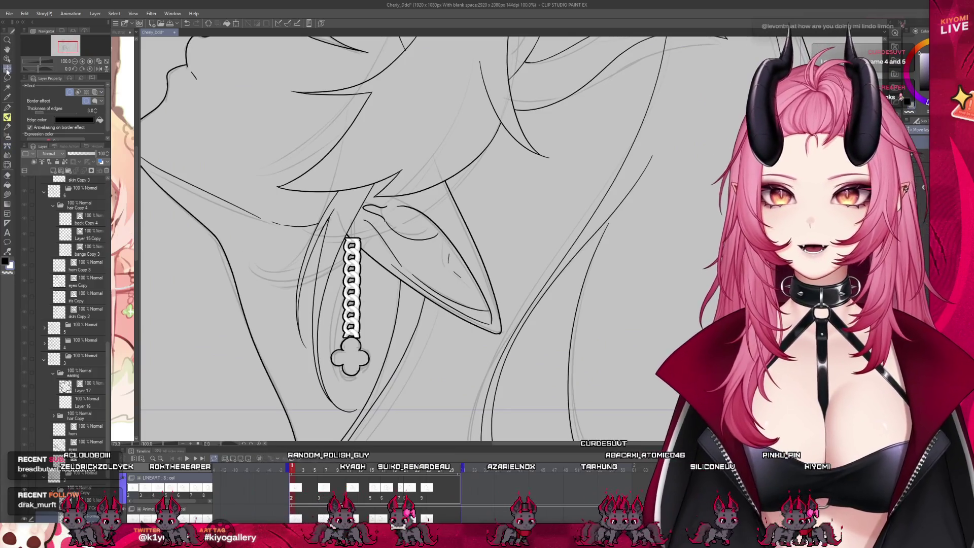
left_click_drag(351, 268, 352, 270)
scroll(365, 252, "up", 1)
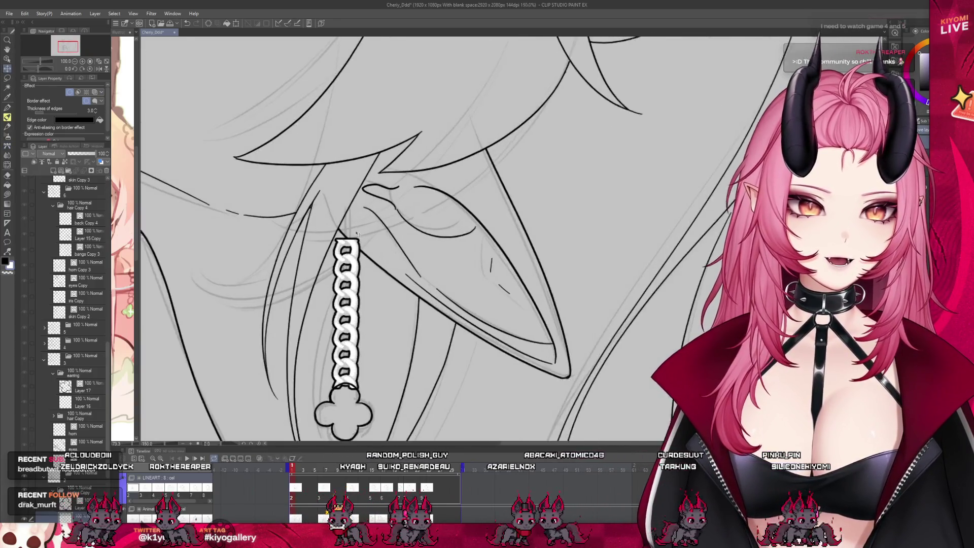
scroll(357, 236, "up", 2)
left_click(6, 108)
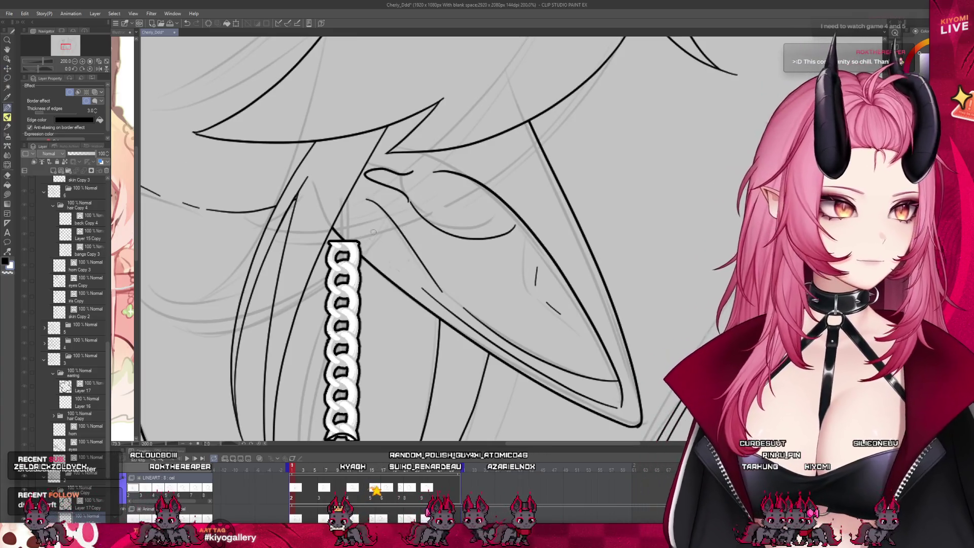
left_click(97, 113)
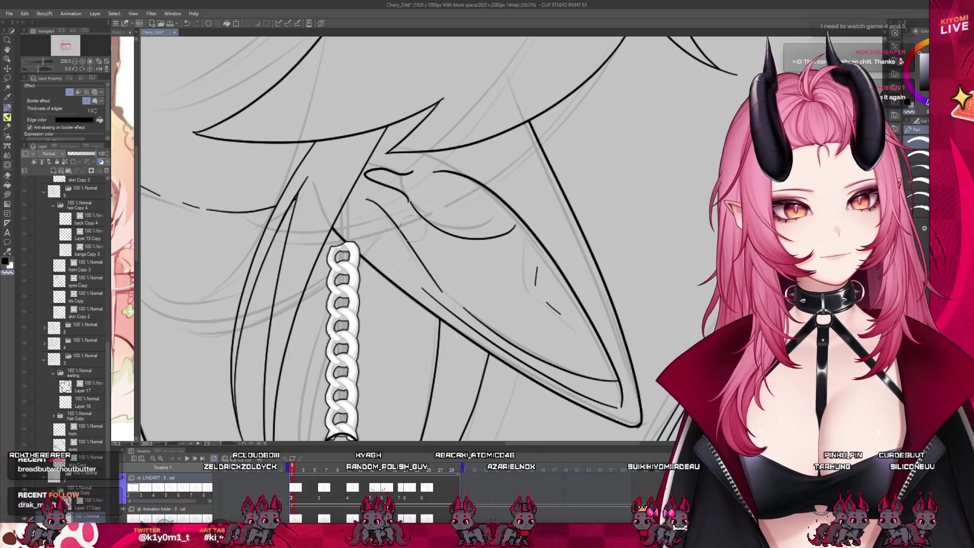
Draw a small curved hook above the chain's top link with the Pen
left_click_drag(336, 243, 355, 228)
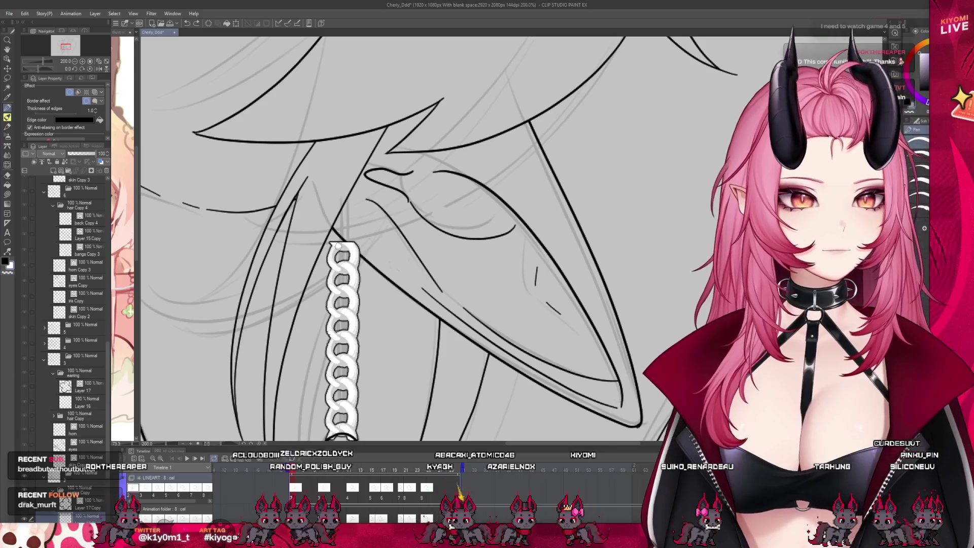
key("ctrl+z")
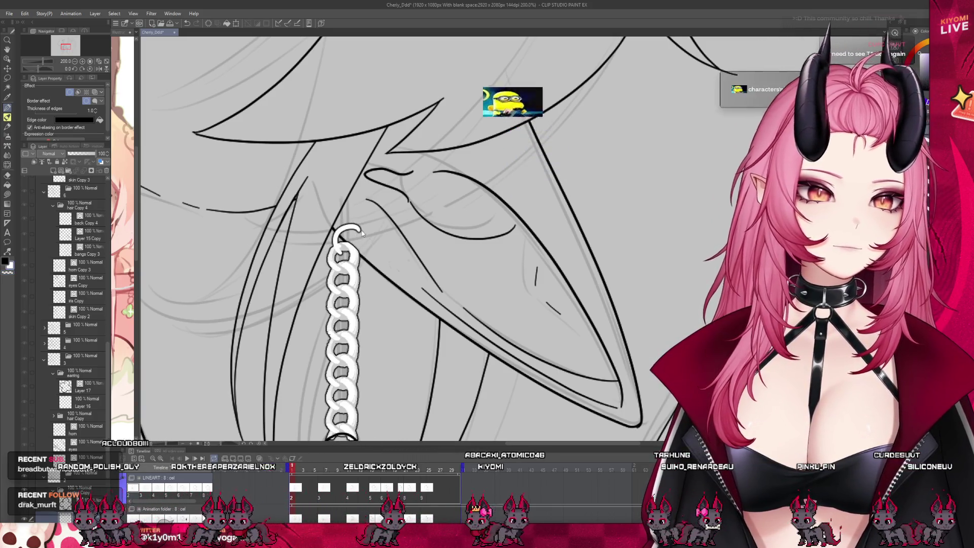
left_click_drag(344, 252, 349, 216)
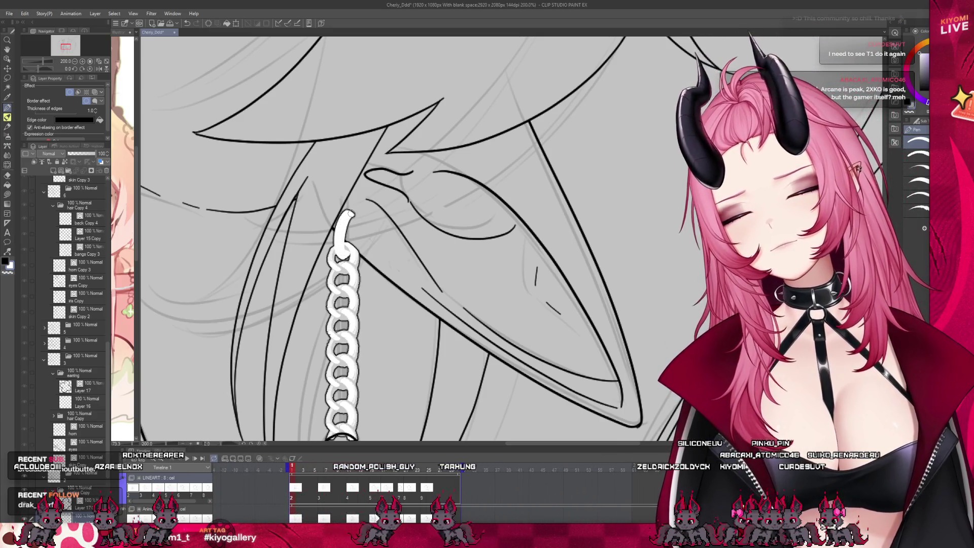
scroll(349, 213, "down", 2)
scroll(349, 214, "down", 2)
scroll(350, 213, "down", 2)
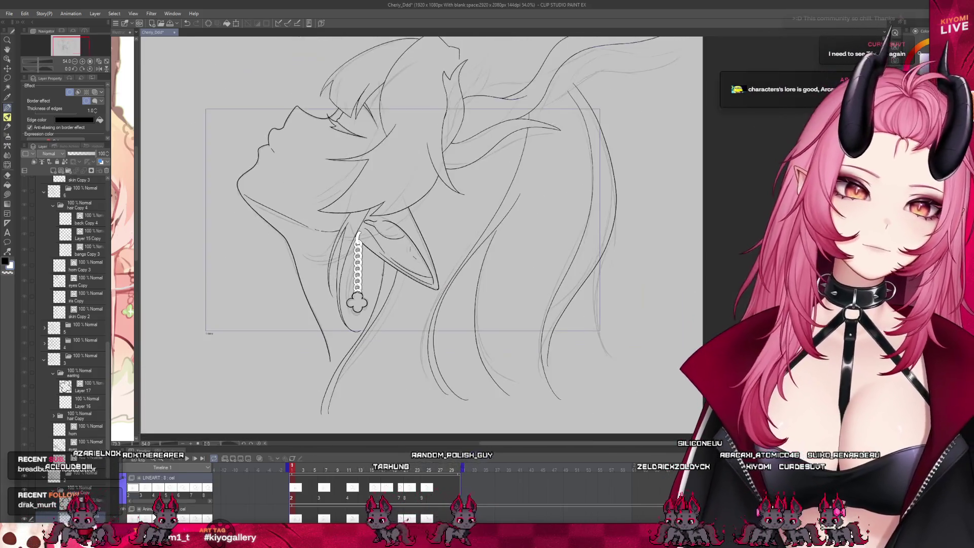
scroll(376, 297, "down", 1)
scroll(376, 297, "down", 1)
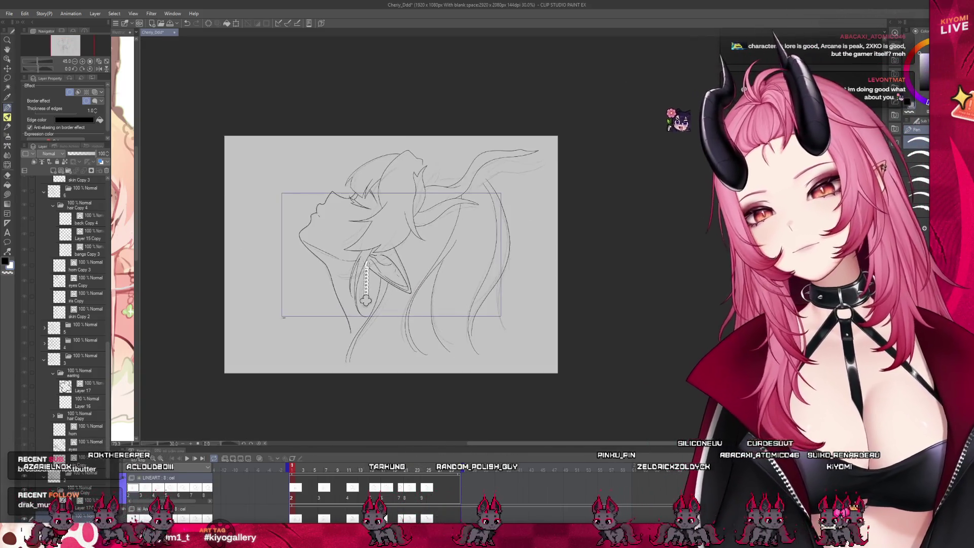
scroll(378, 296, "up", 2)
scroll(380, 296, "up", 2)
scroll(384, 296, "up", 2)
scroll(385, 295, "up", 1)
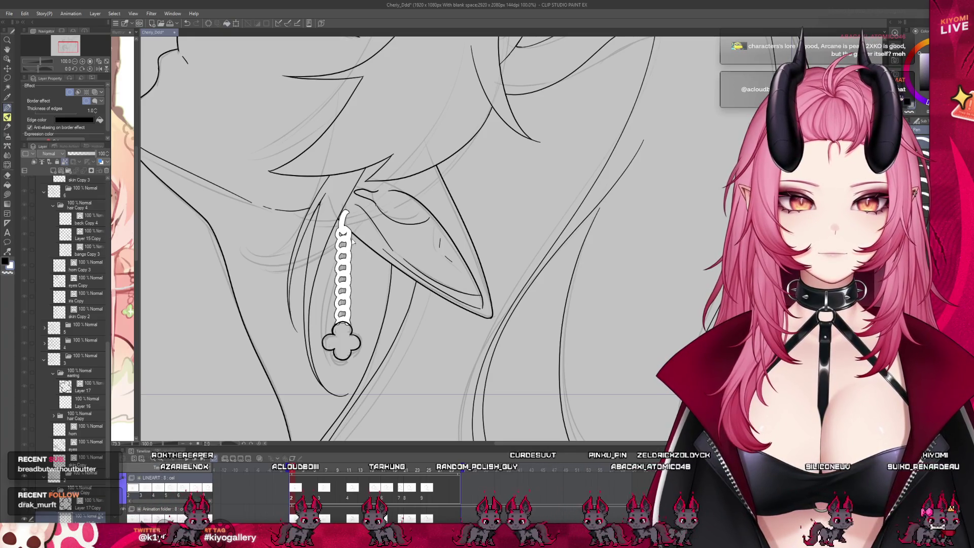
scroll(343, 304, "up", 2)
scroll(343, 305, "up", 1)
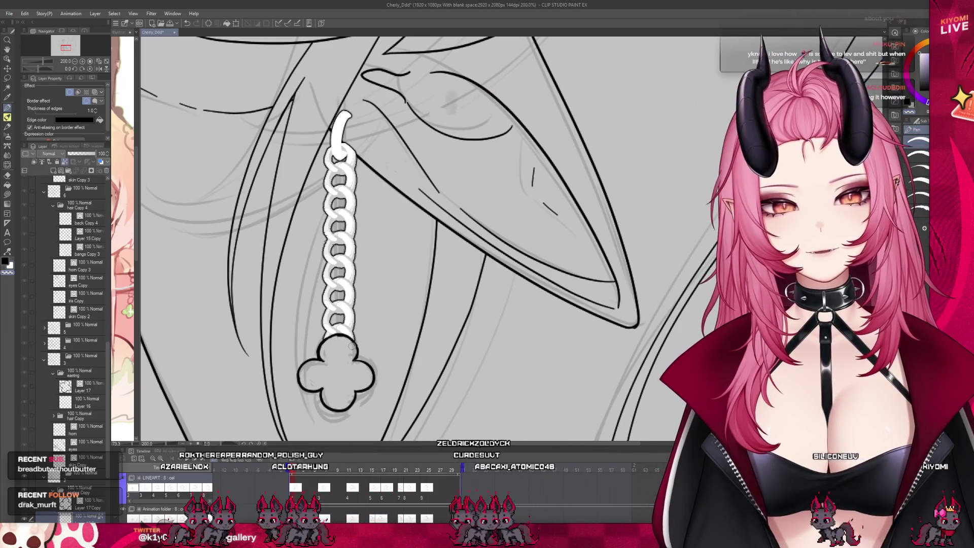
scroll(356, 315, "down", 2)
scroll(360, 300, "down", 2)
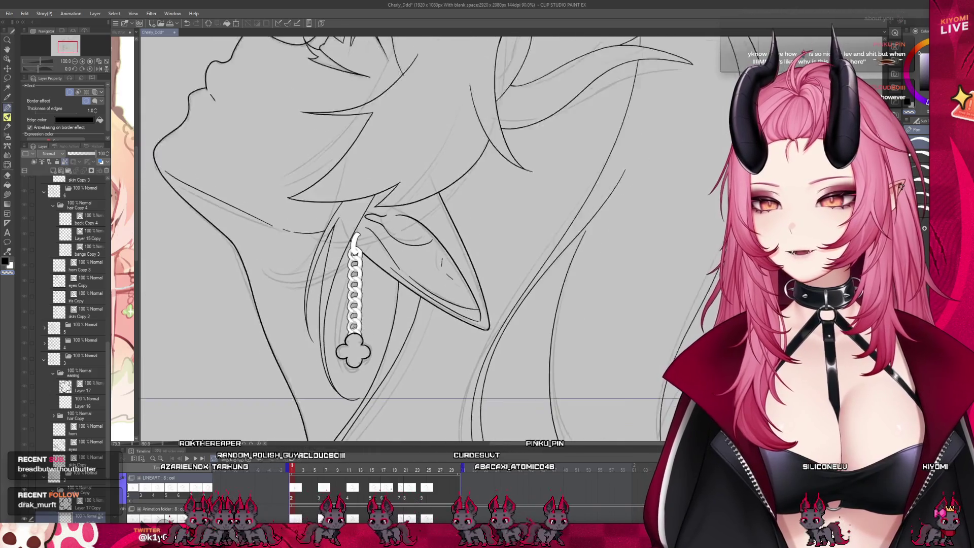
scroll(368, 274, "down", 2)
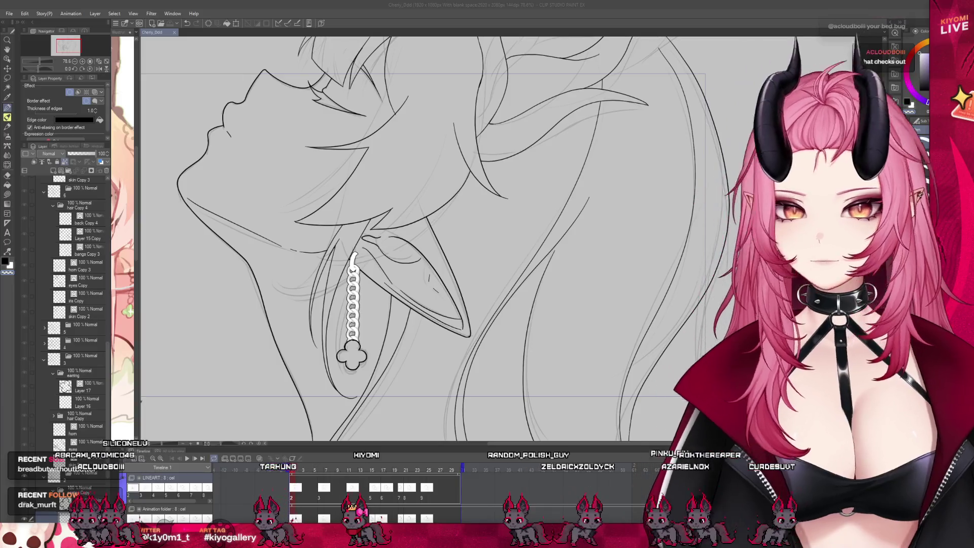
scroll(396, 238, "down", 3)
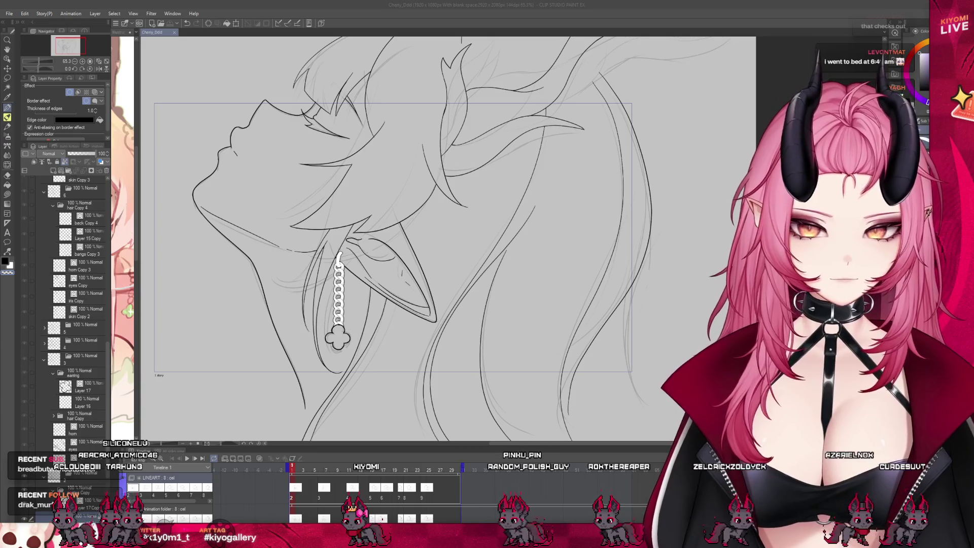
scroll(339, 323, "up", 1)
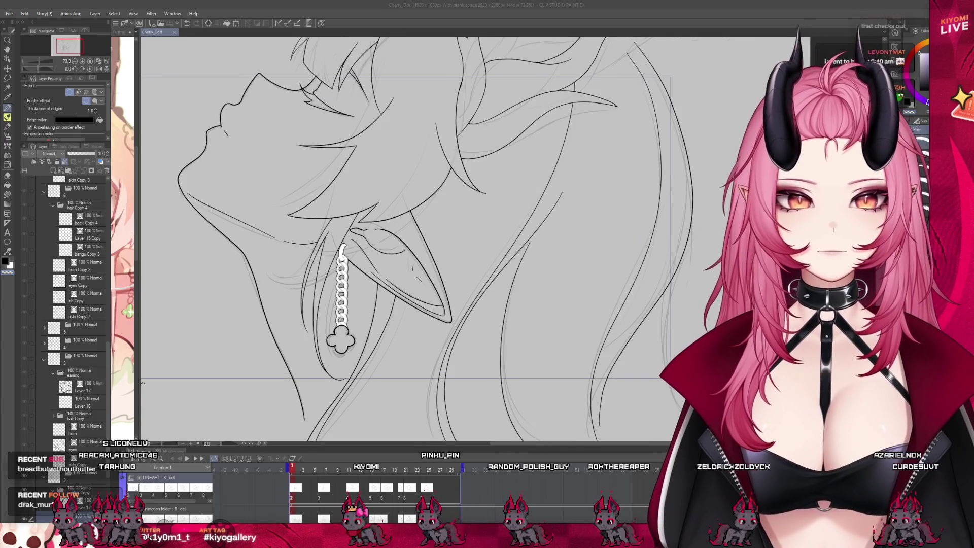
scroll(338, 323, "up", 1)
scroll(76, 305, "down", 1)
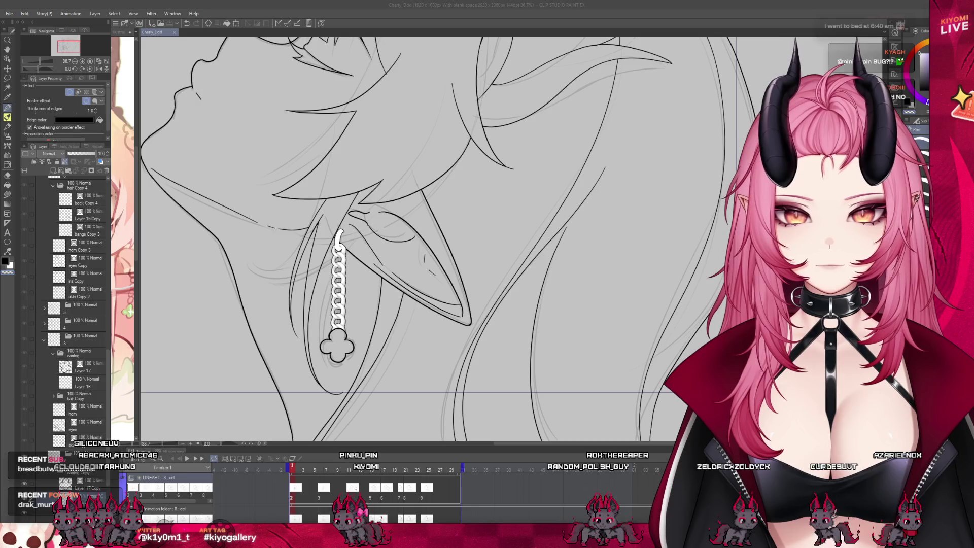
scroll(76, 305, "down", 1)
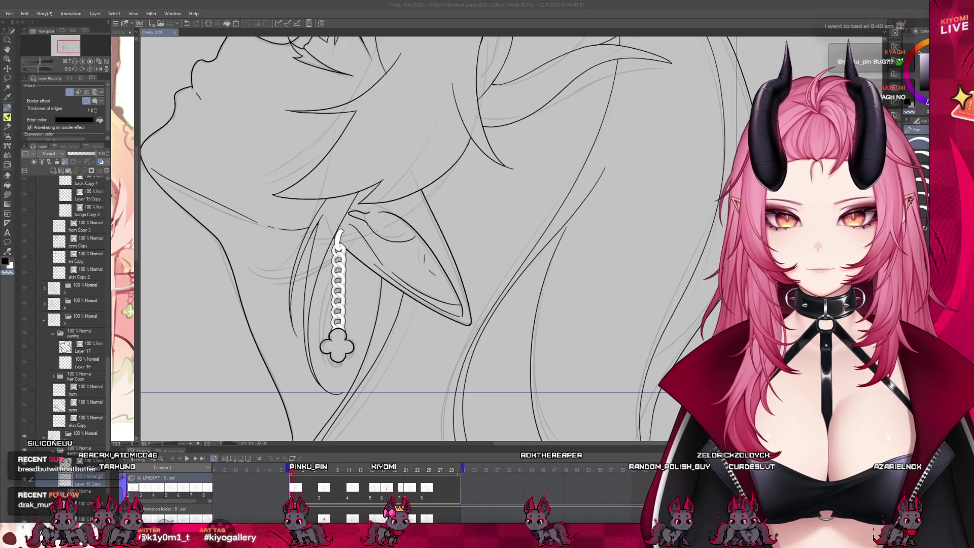
left_click(85, 363)
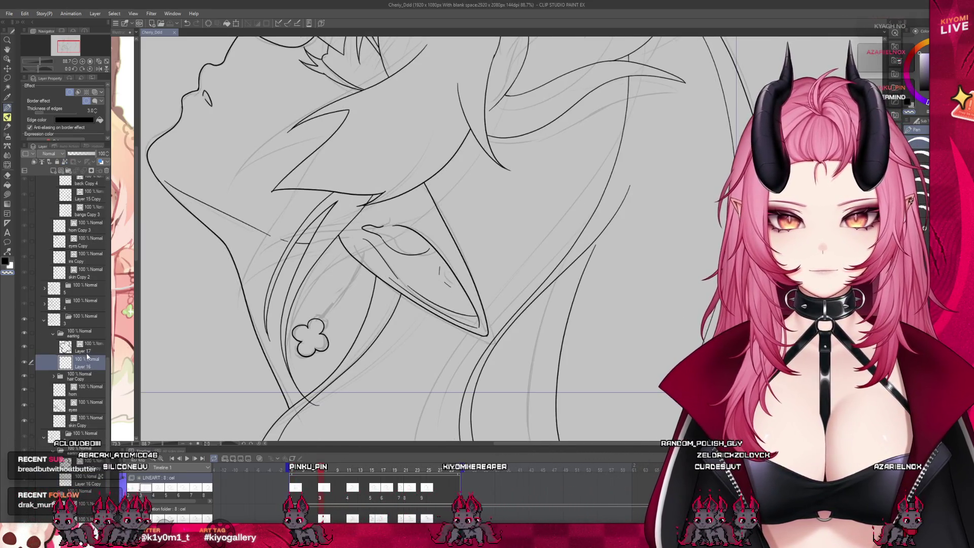
Restore the clover in this frame and move it onto the sketched clover
key("ctrl+z")
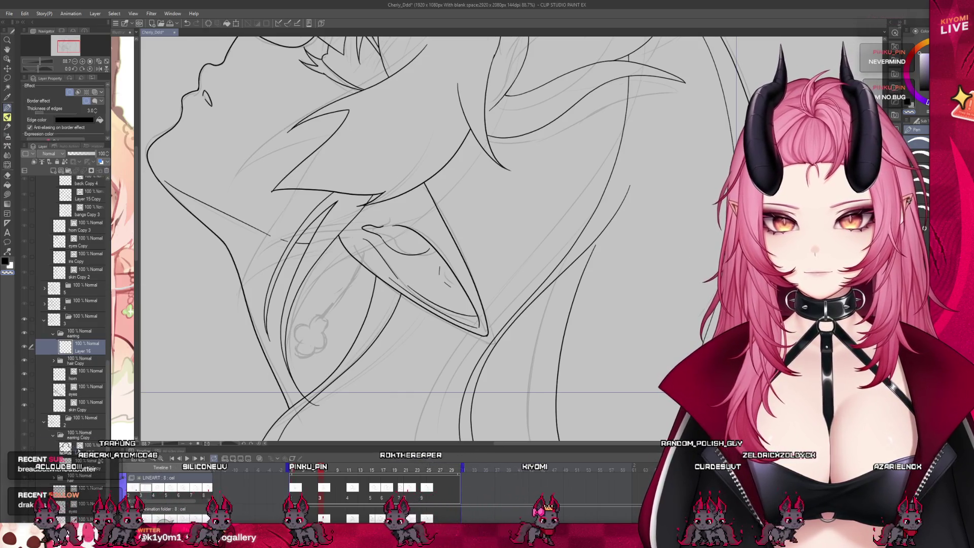
key("ctrl+y")
key("ctrl+y")
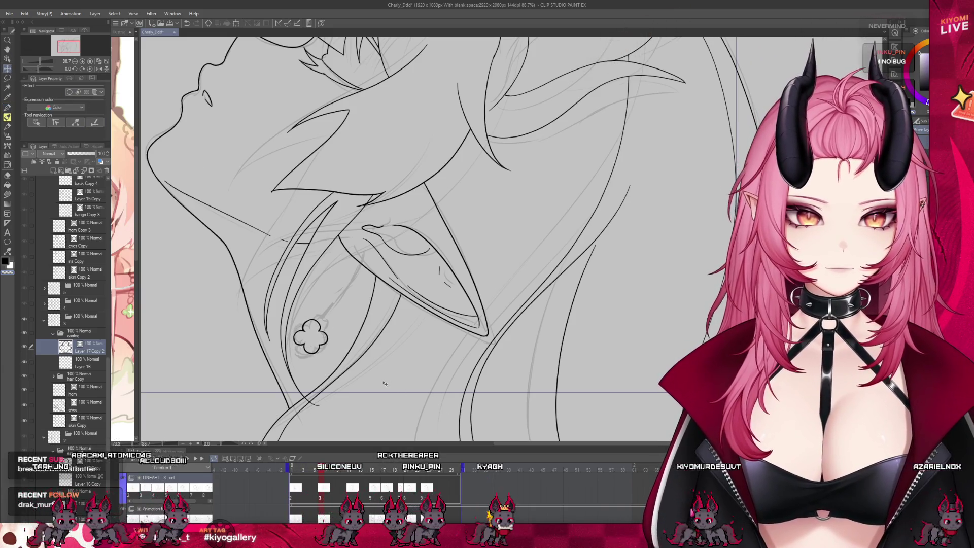
key("ctrl+t")
mouse_move(338, 345)
left_mouse_down()
mouse_move(309, 336)
mouse_move(317, 349)
left_mouse_up()
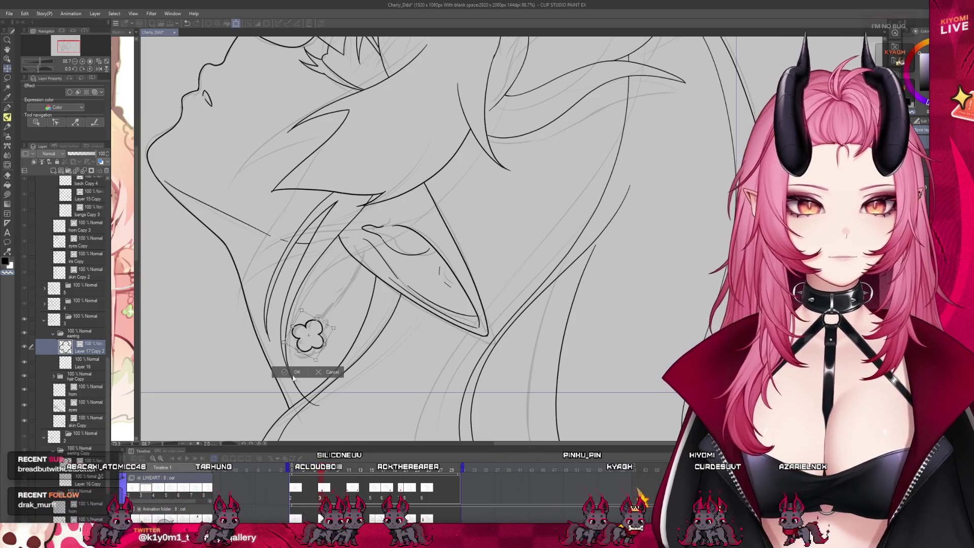
key("Return")
Draw a chain on Layer 16 from the earring top down to the clover
left_click(72, 365)
scroll(296, 319, "up", 5)
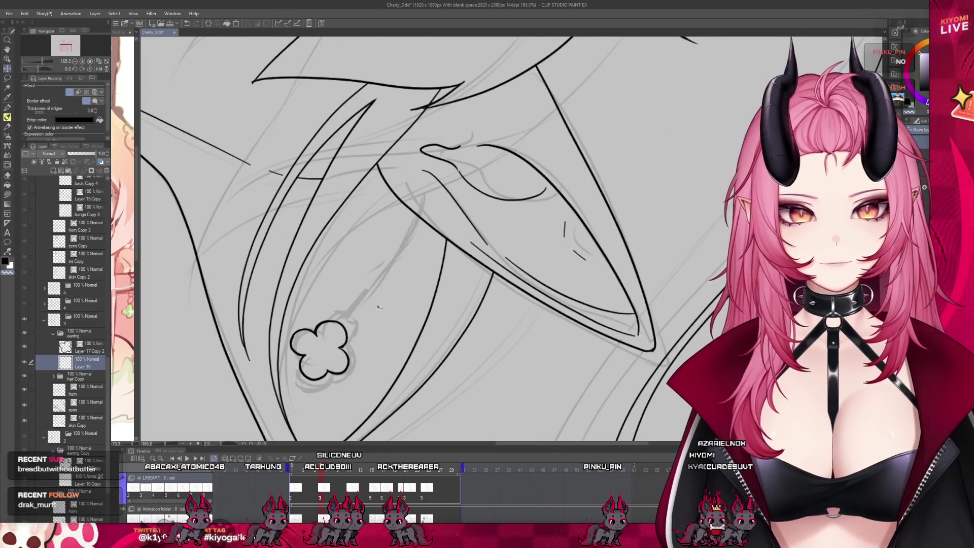
left_click(7, 145)
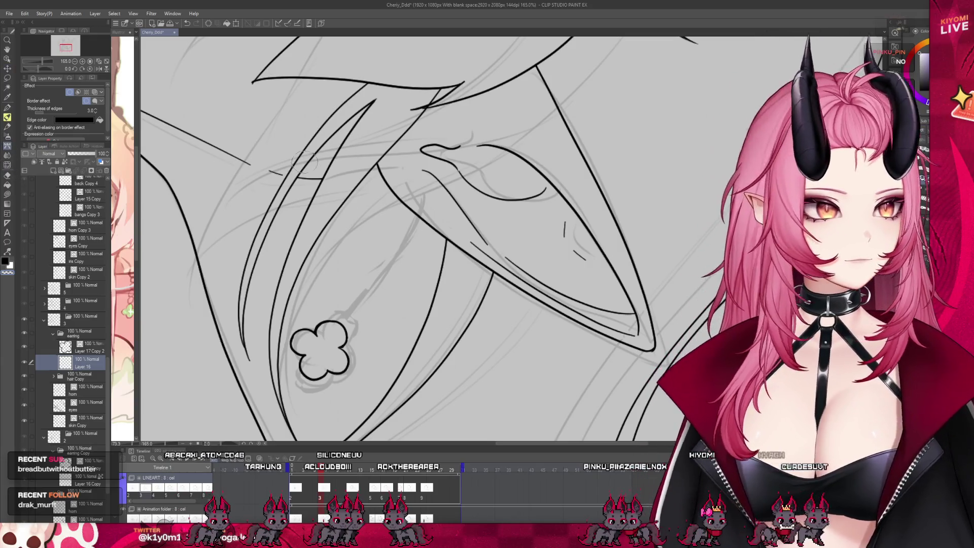
left_click_drag(414, 206, 327, 335)
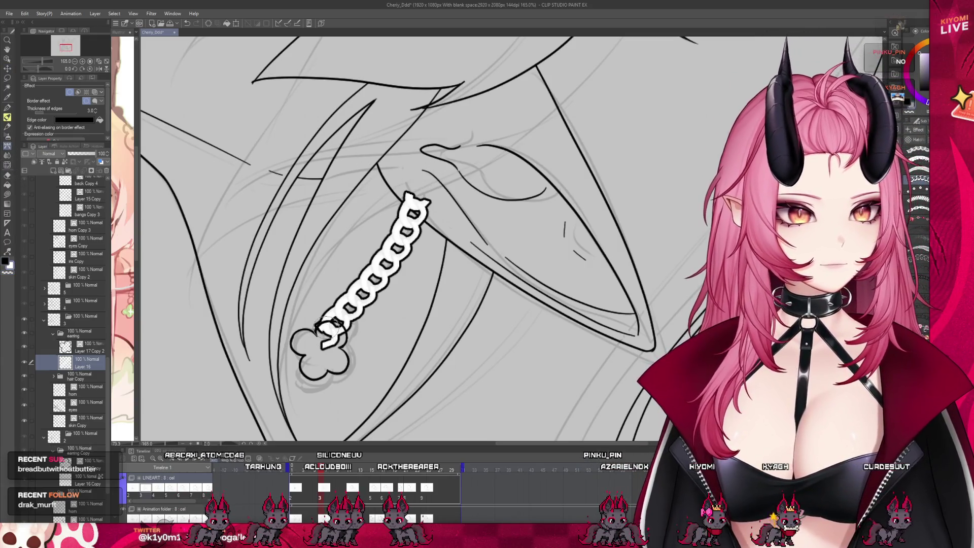
key("ctrl+z")
key("ctrl+y")
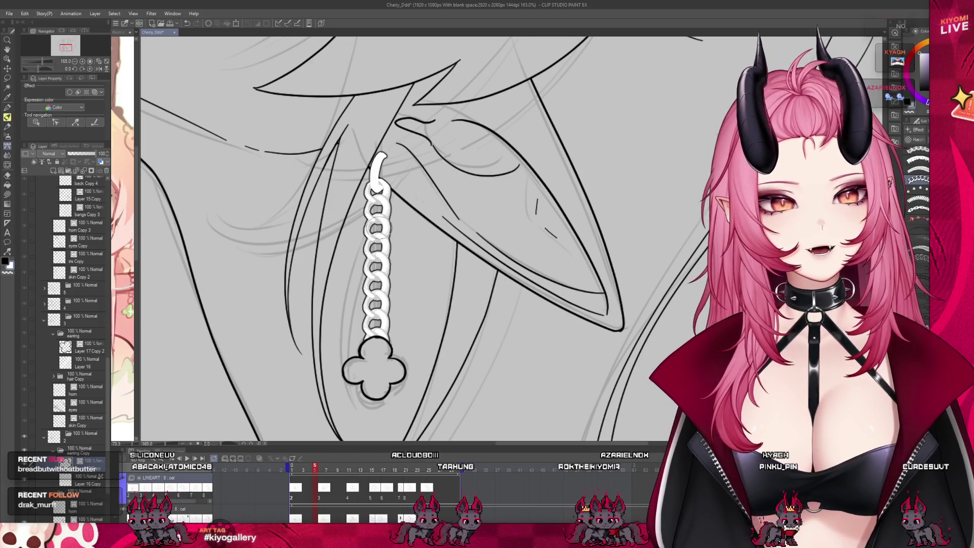
On frame 3, add a link to the chain's top and shift the clover charm down-left
left_click(323, 502)
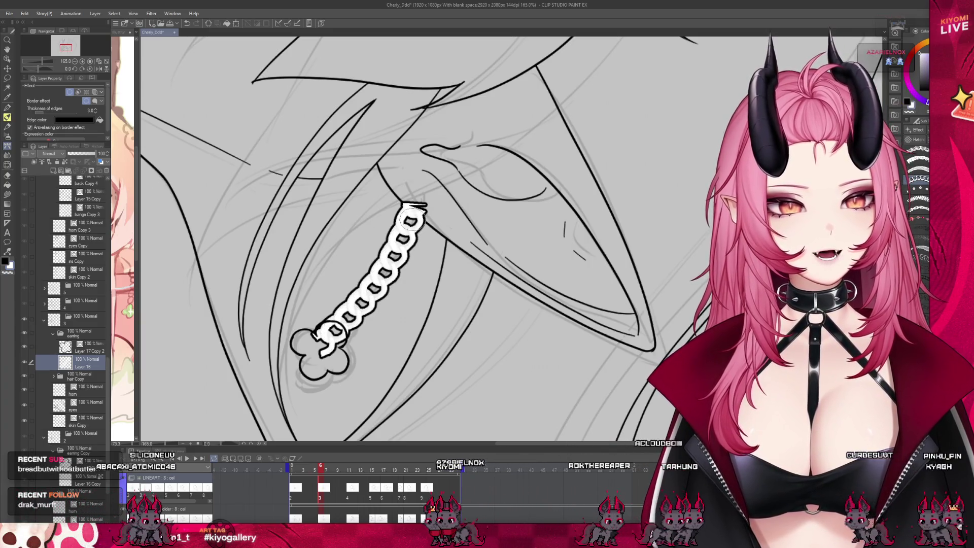
left_click_drag(414, 209, 420, 188)
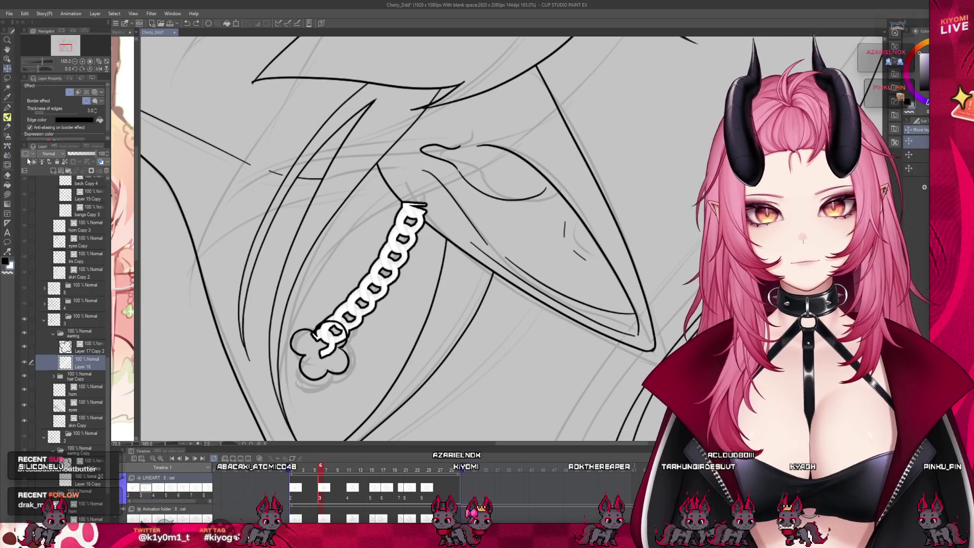
key("k")
left_click(348, 377, "ctrl")
left_click_drag(347, 377, 318, 386)
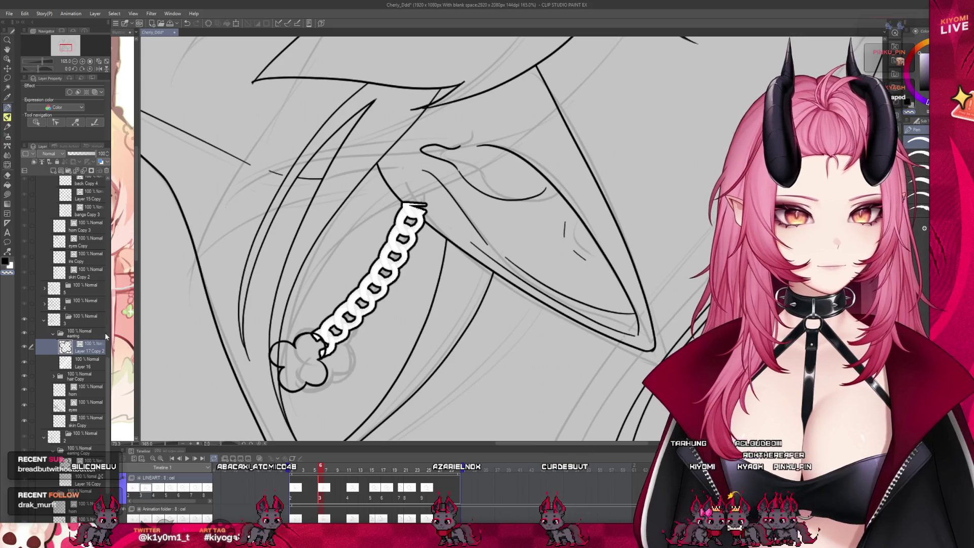
Move the whole earring folder up and left on frame 6, then reselect chain Layer 16
left_click(91, 361)
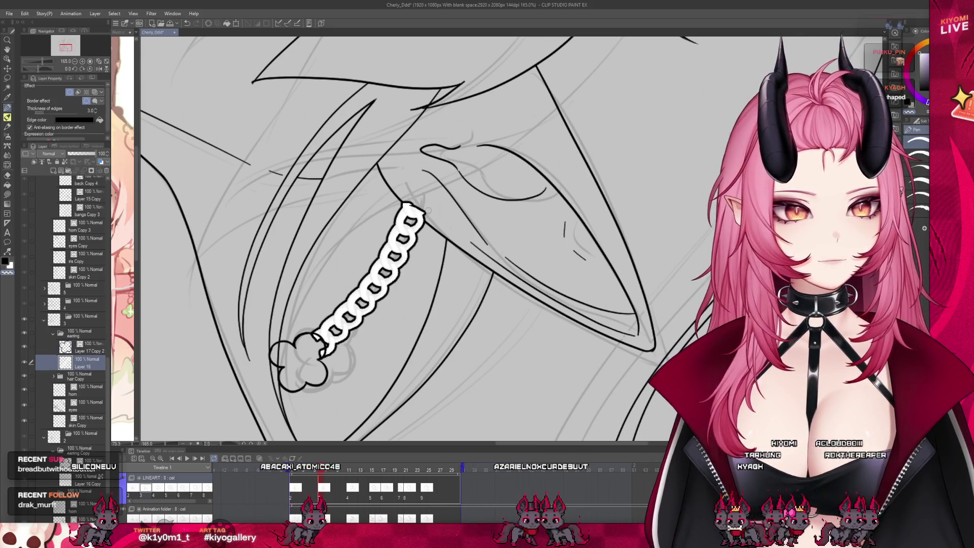
left_click(80, 333)
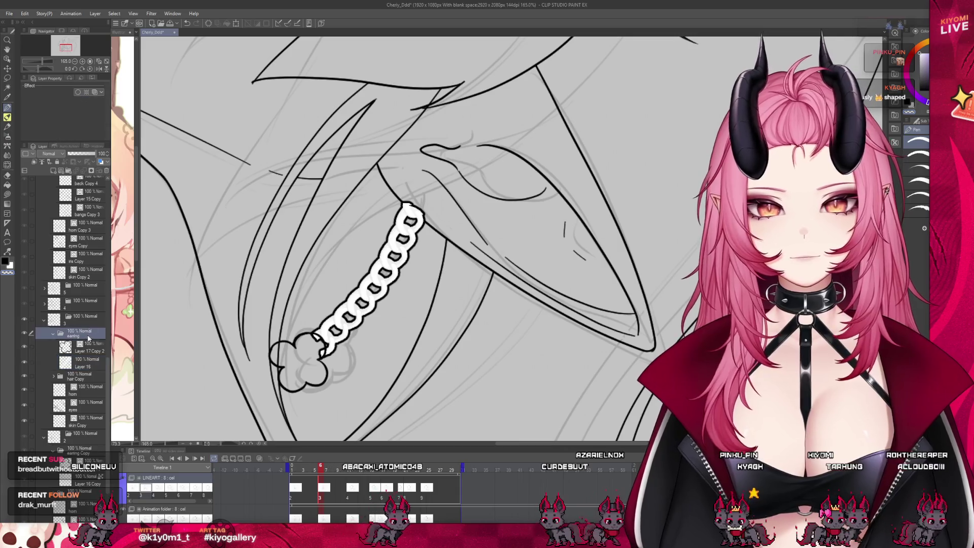
left_click_drag(402, 315, 371, 296)
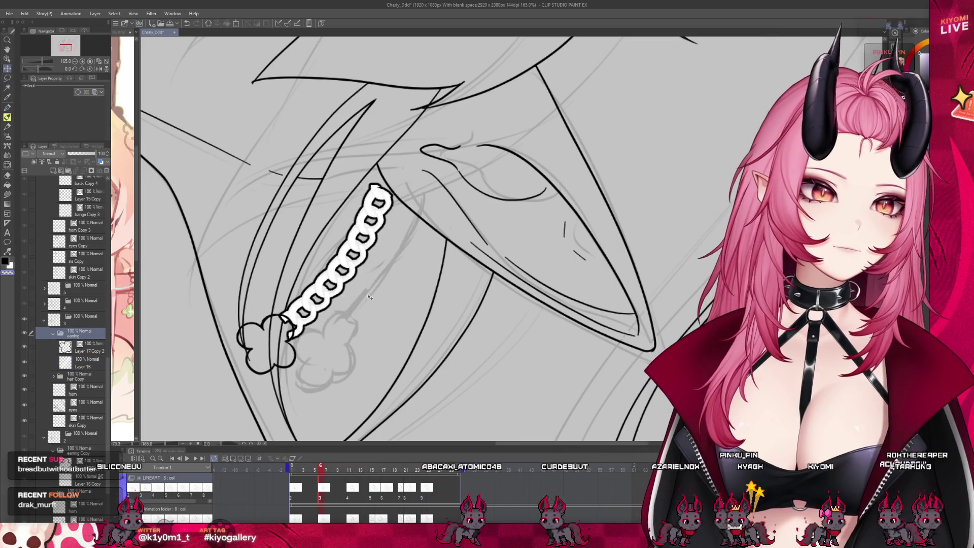
left_click(313, 472)
left_click(320, 472)
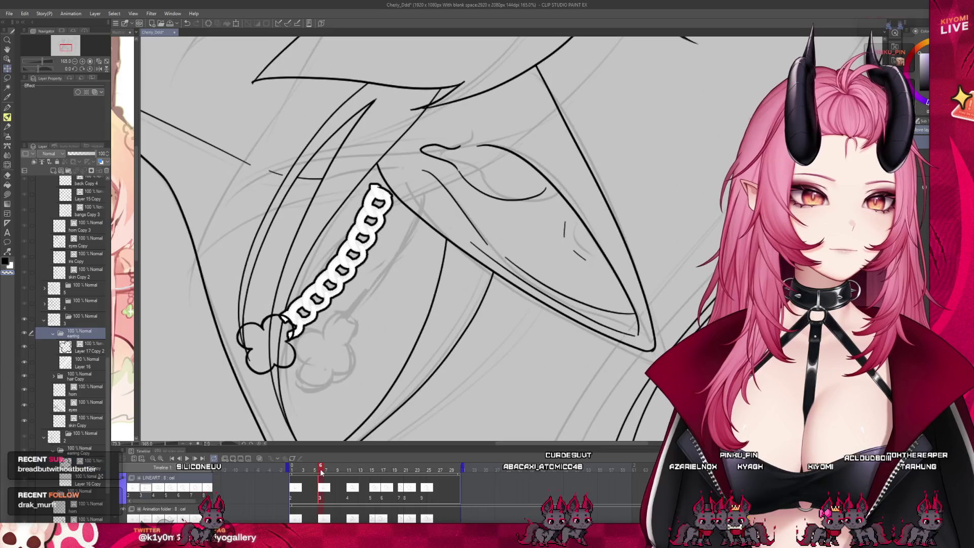
left_click(81, 363)
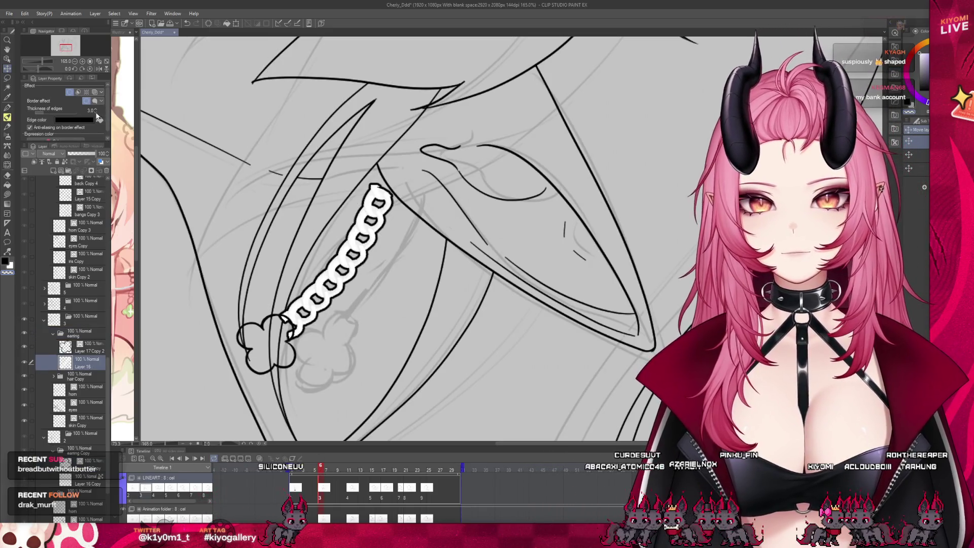
key("p")
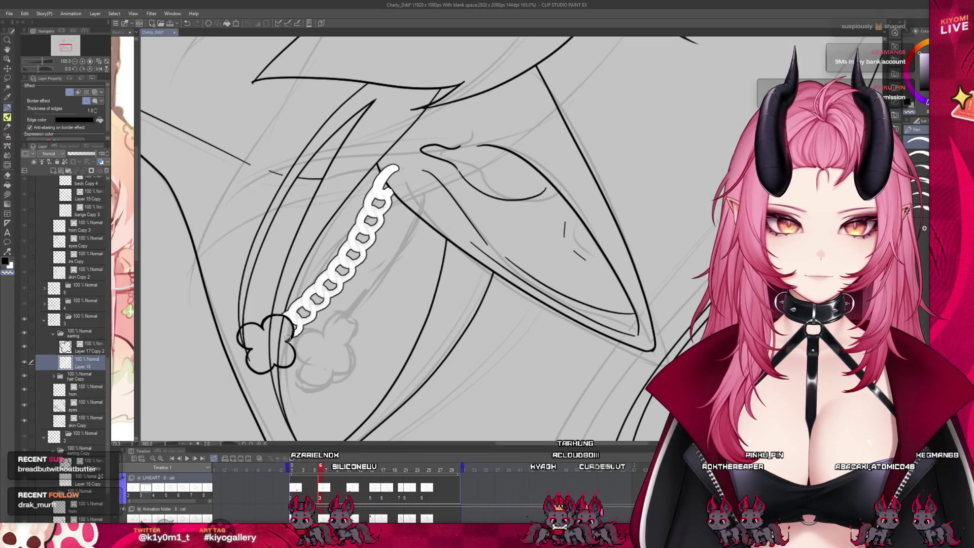
scroll(301, 338, "down", 5)
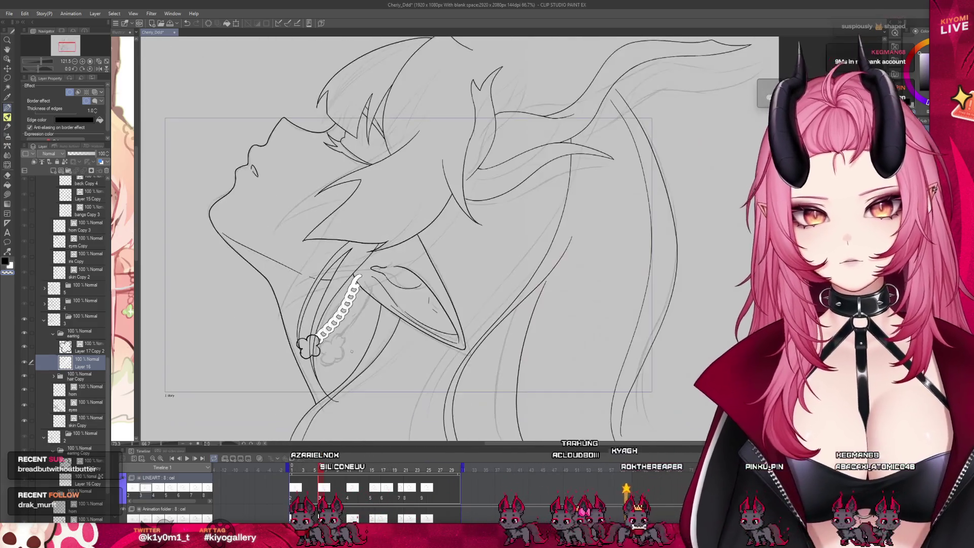
Review the earring across the timeline frames, checking frames 1 and 8, then play the animation
mouse_move(335, 473)
left_mouse_down()
mouse_move(312, 471)
mouse_move(321, 485)
left_mouse_up()
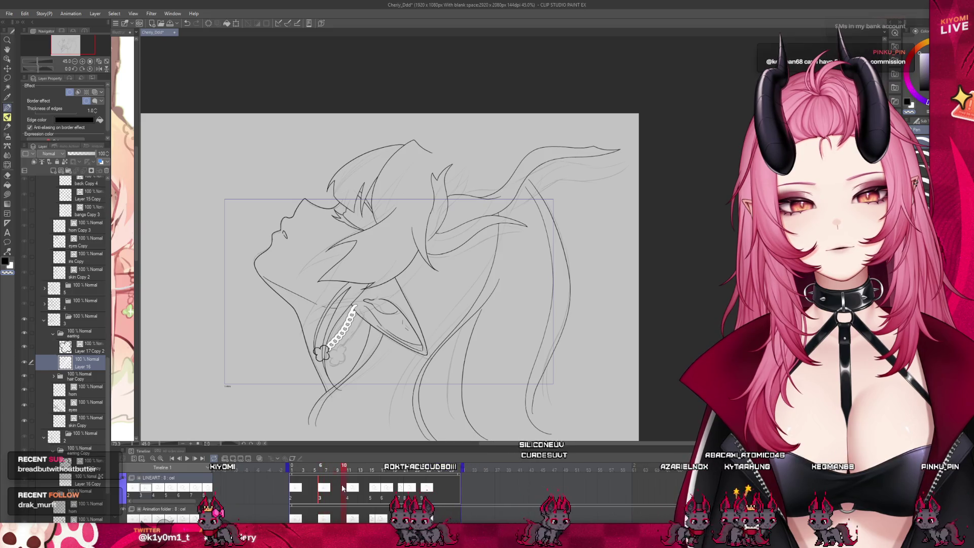
left_click(351, 488)
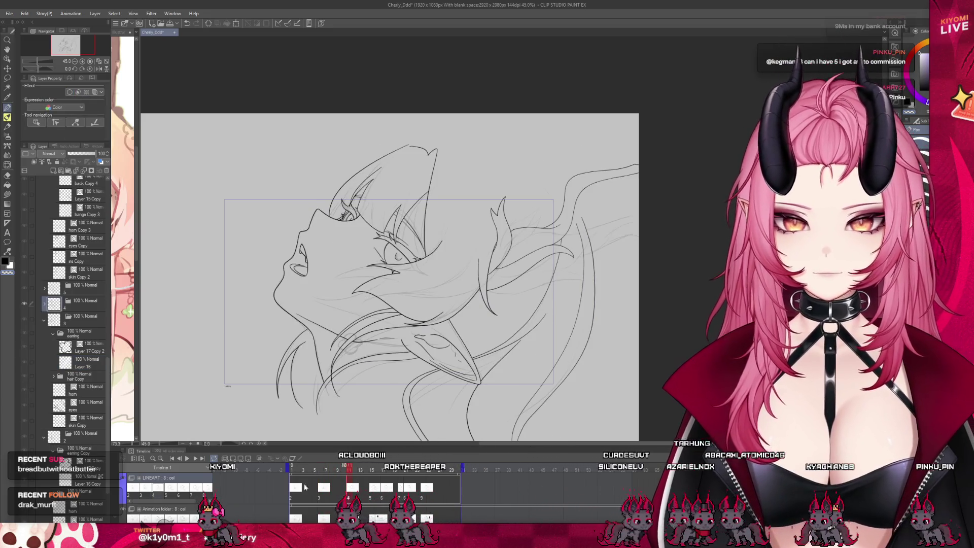
left_click(84, 453)
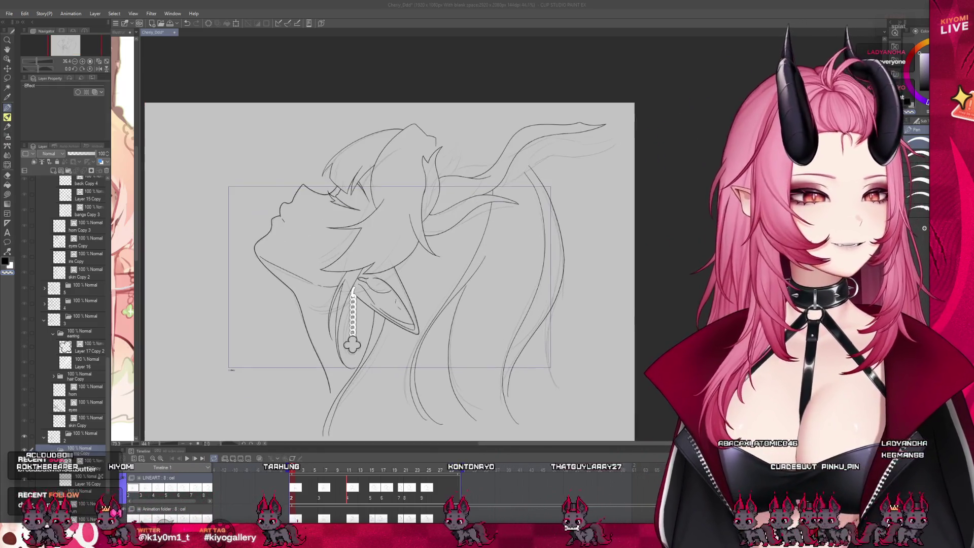
left_click(331, 470)
key("space")
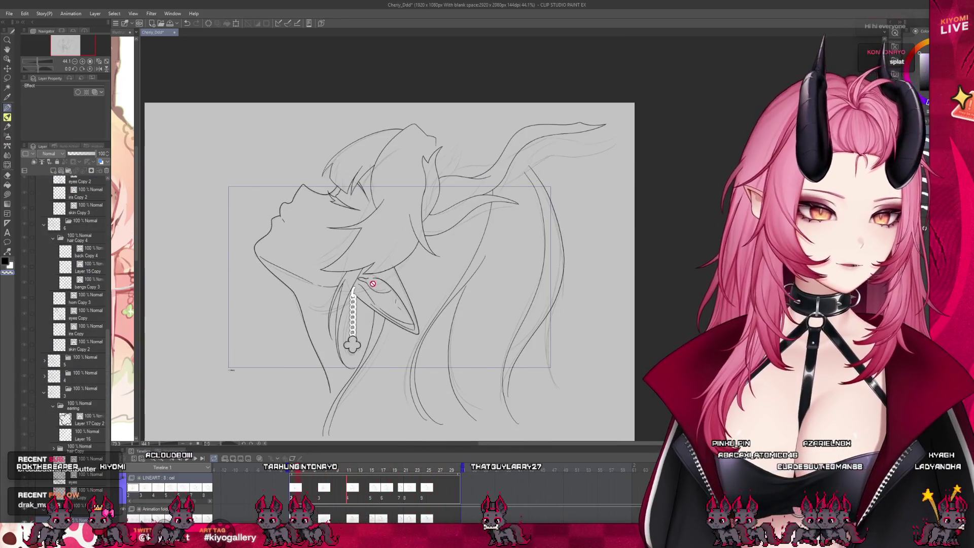
scroll(369, 299, "down", 1)
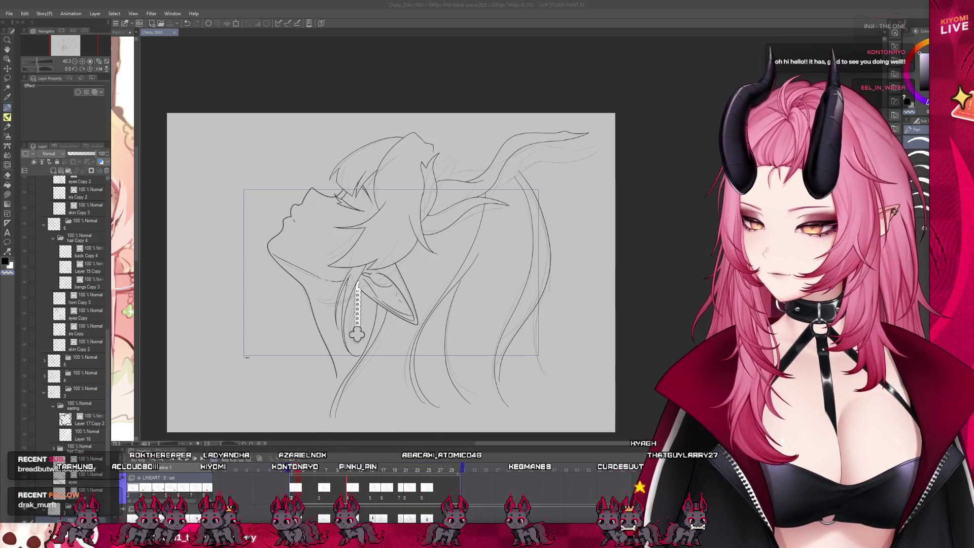
Return to frame 8 with the swinging earring and zoom in on the chain
scroll(355, 304, "down", 2)
scroll(355, 305, "up", 4)
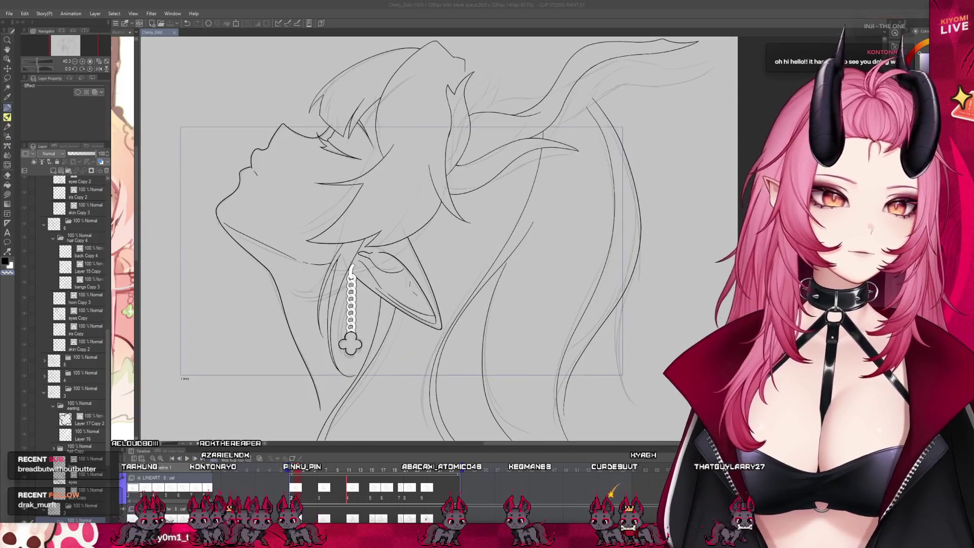
left_click_drag(297, 470, 335, 472)
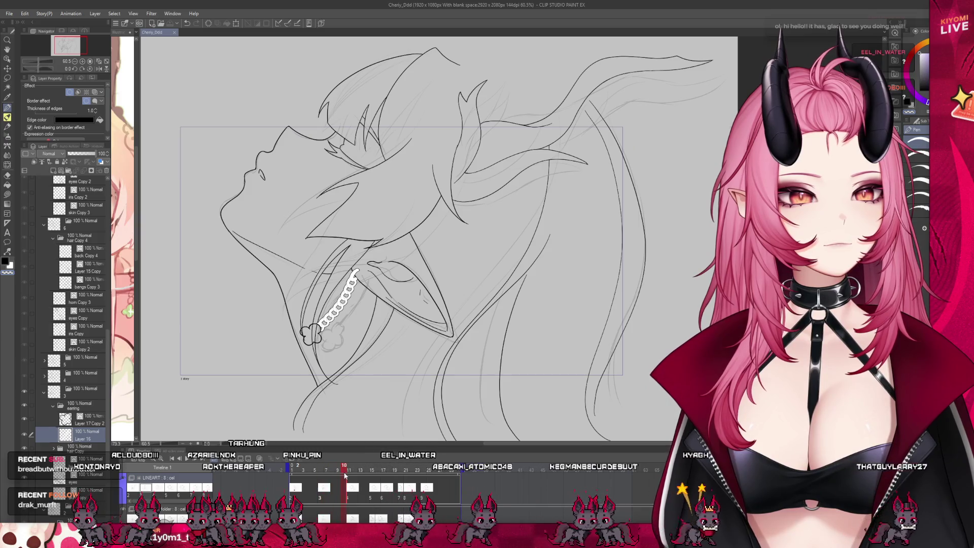
scroll(349, 286, "up", 2)
scroll(349, 286, "up", 3)
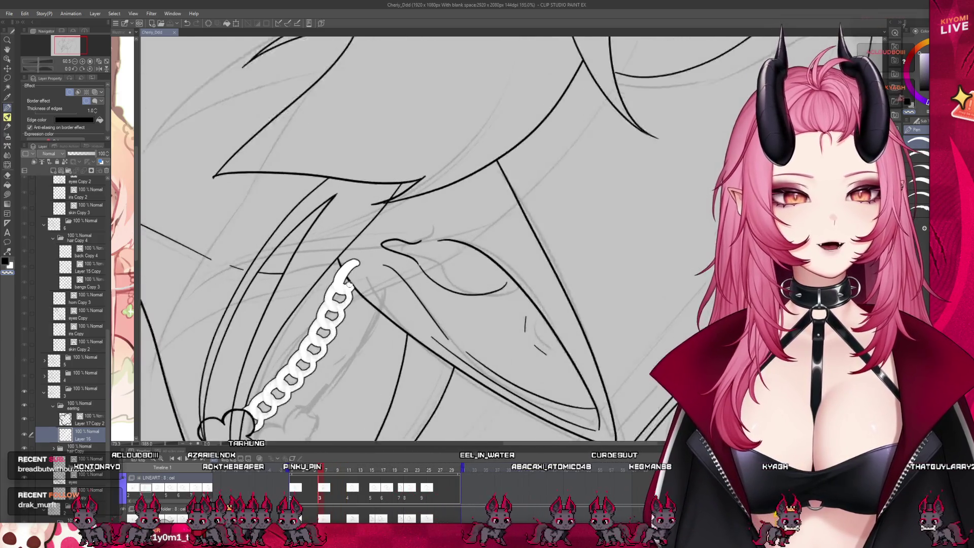
scroll(349, 286, "up", 3)
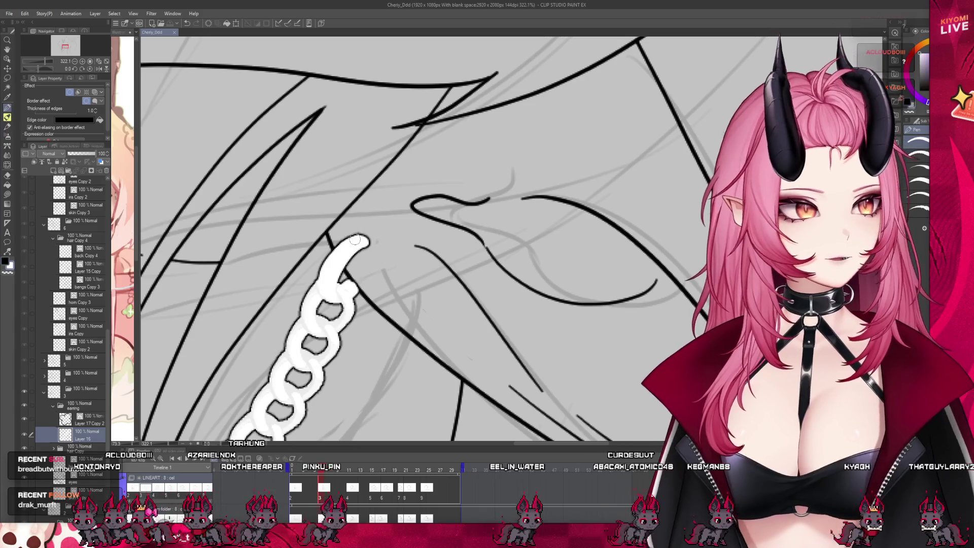
Redraw the chain's top end as a pointed hook looping into the ear
left_click_drag(355, 238, 366, 241)
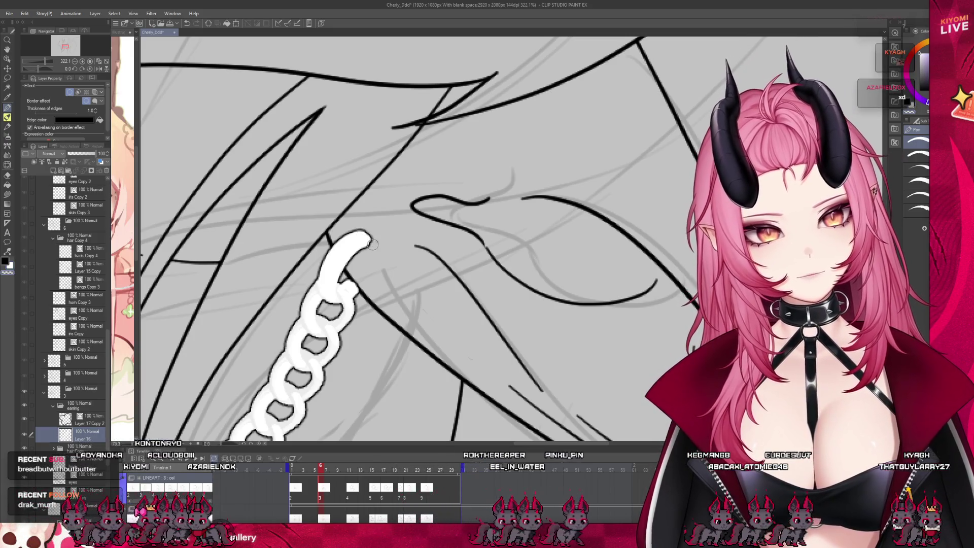
left_click_drag(362, 235, 371, 239)
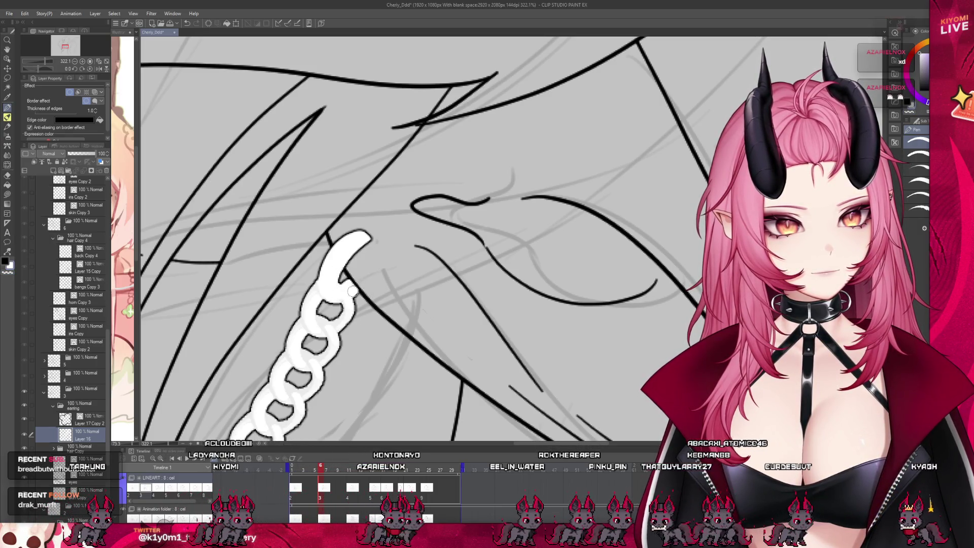
scroll(339, 268, "down", 3)
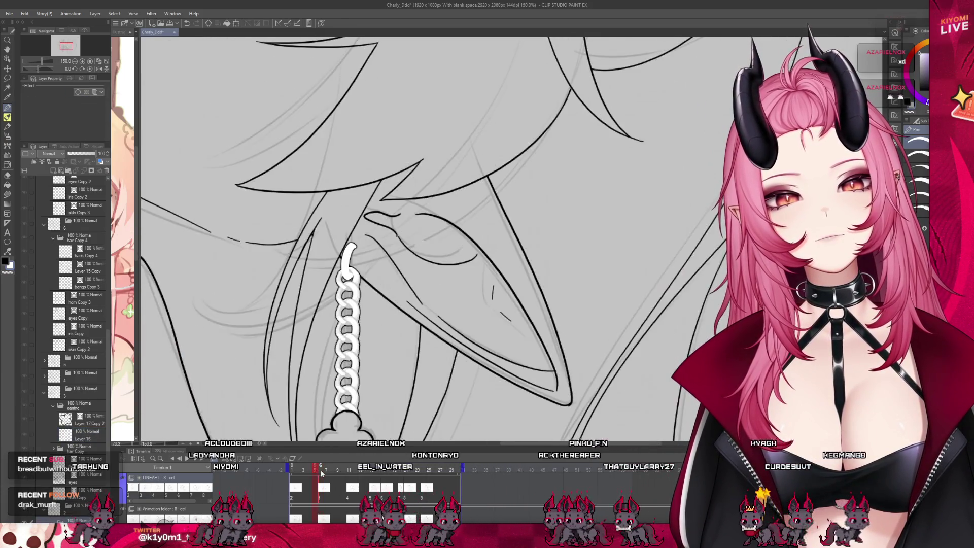
scroll(368, 259, "up", 3)
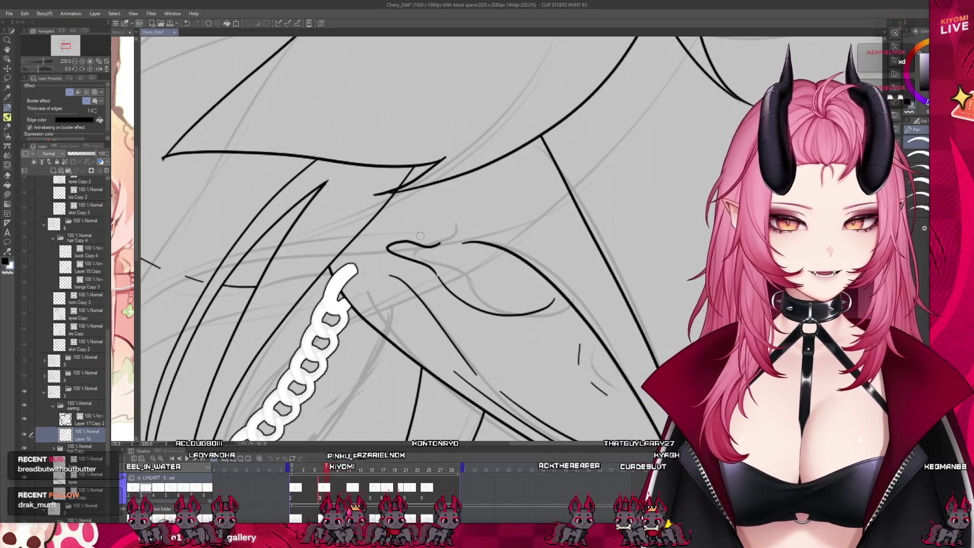
scroll(401, 196, "down", 2)
scroll(401, 196, "down", 2)
scroll(330, 228, "down", 2)
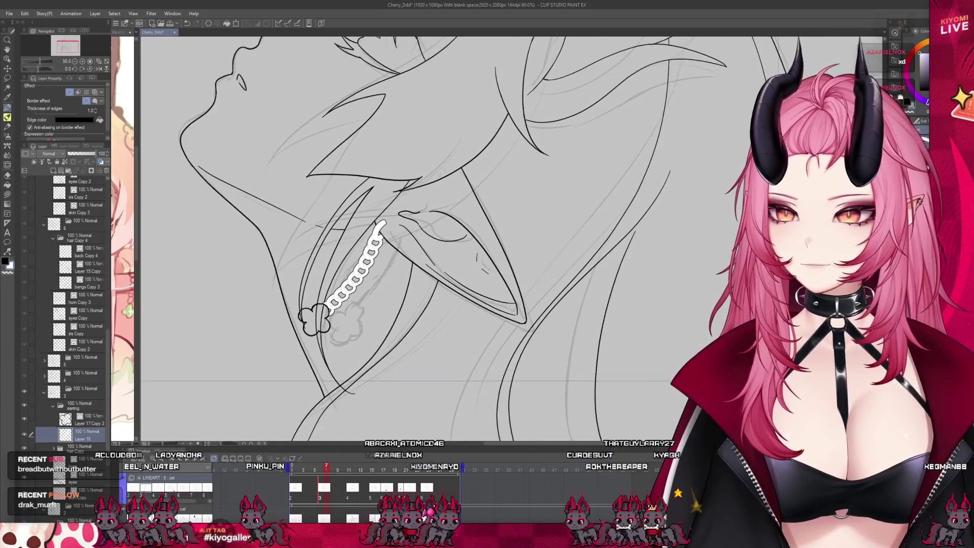
scroll(254, 264, "up", 1)
scroll(152, 304, "down", 1)
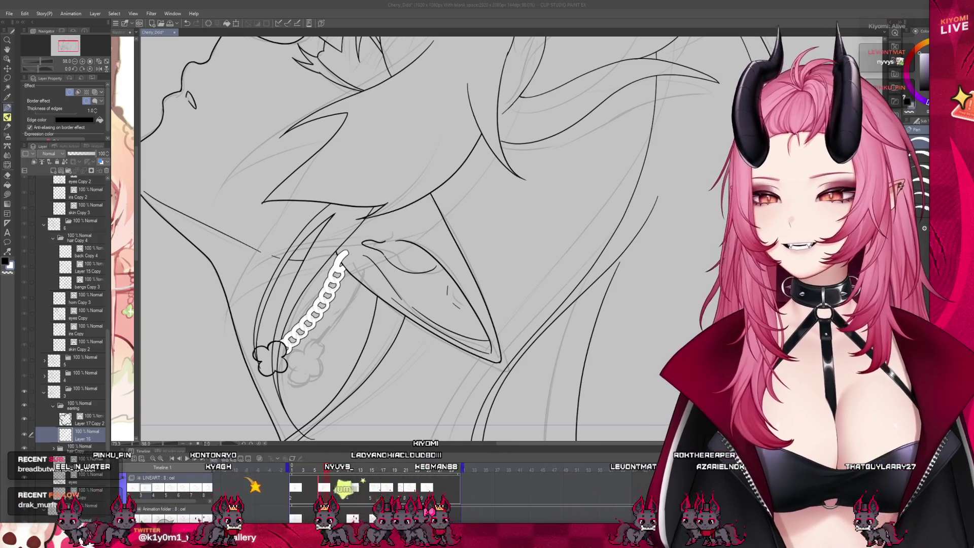
Zoom the canvas to view another head-tilt frame that has no earring yet
scroll(304, 342, "down", 2)
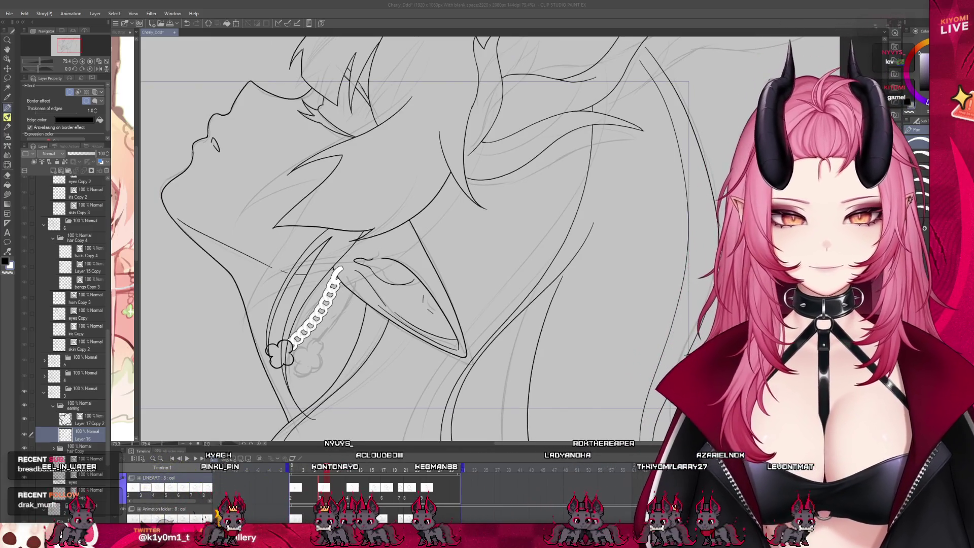
scroll(351, 316, "up", 1)
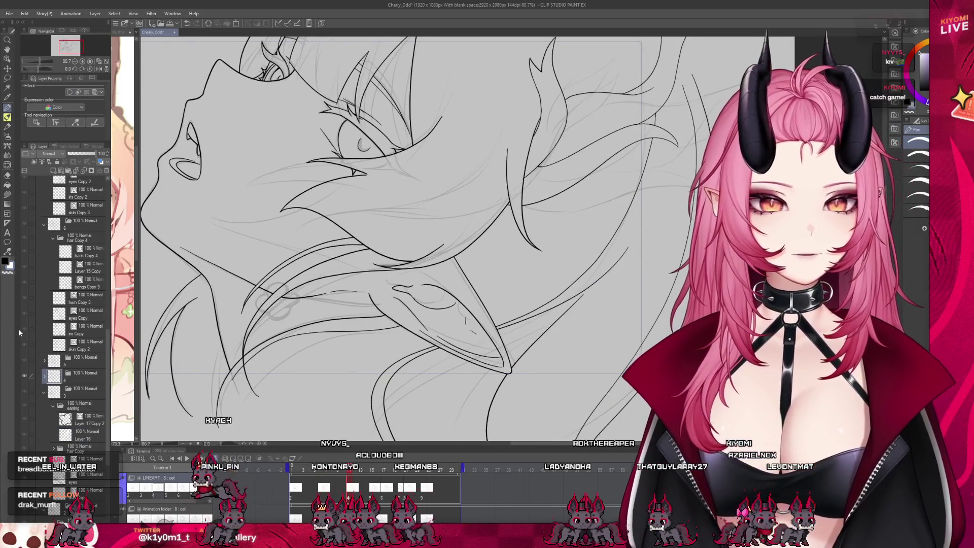
Select chain layer Layer 17 Copy 3 in folder 4's earring Copy 2 folder and apply a transform
left_click(92, 408)
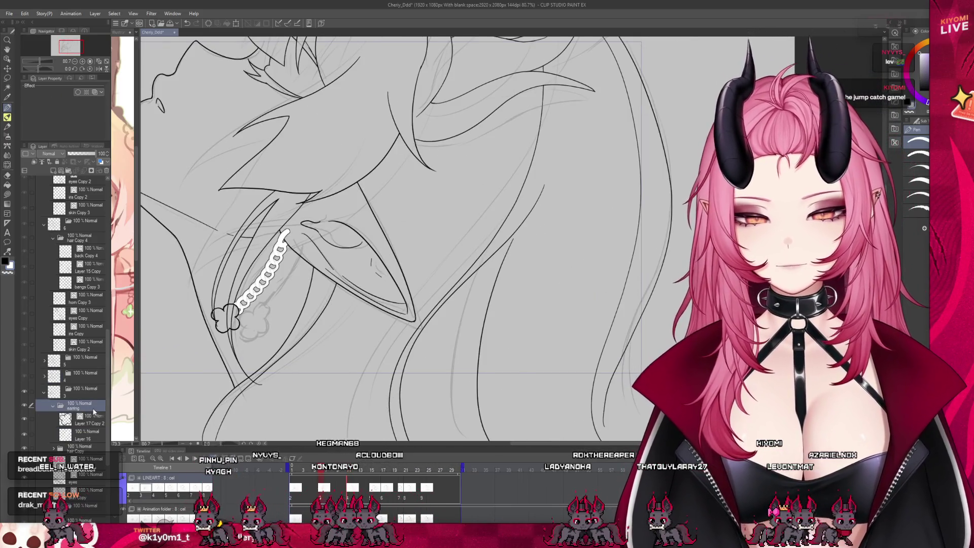
left_click(44, 376)
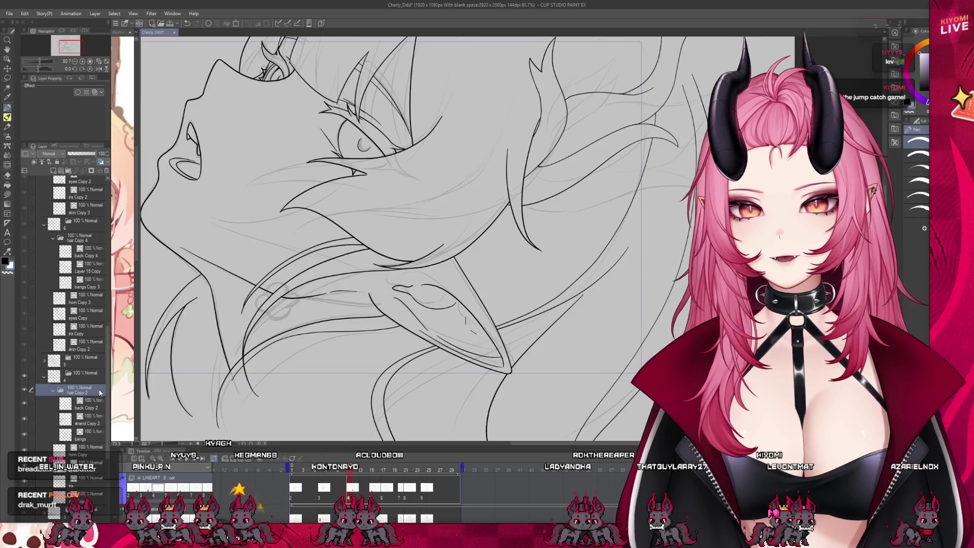
left_click(83, 390)
left_click(92, 405)
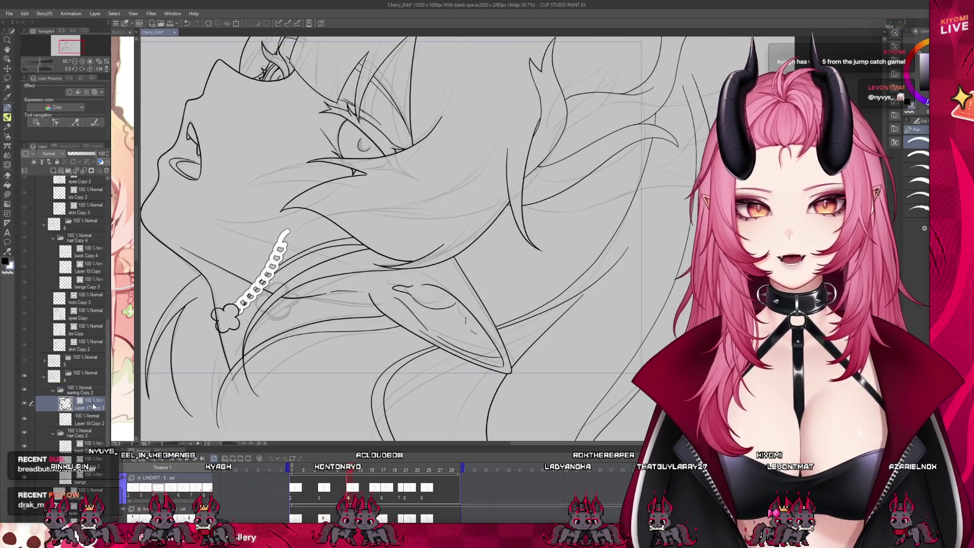
left_click(236, 24)
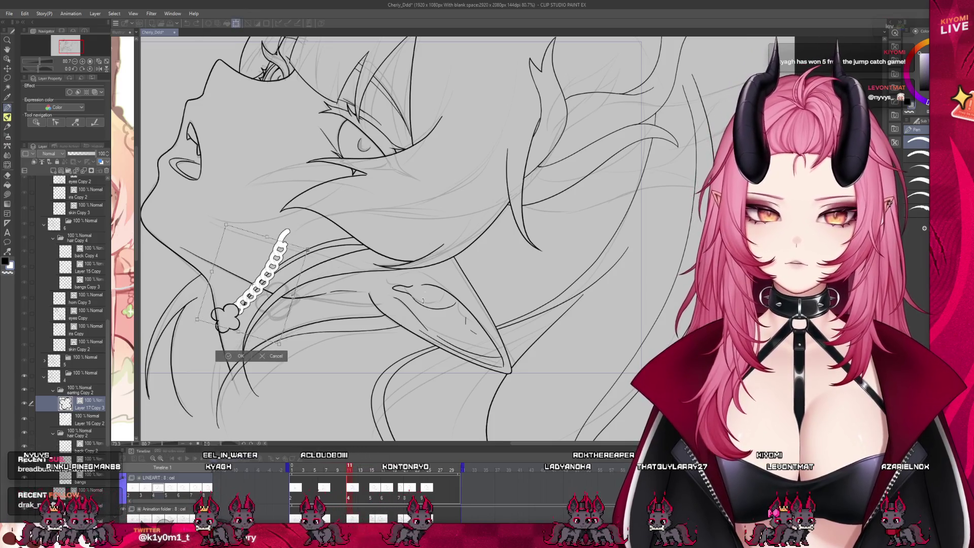
left_click(241, 348)
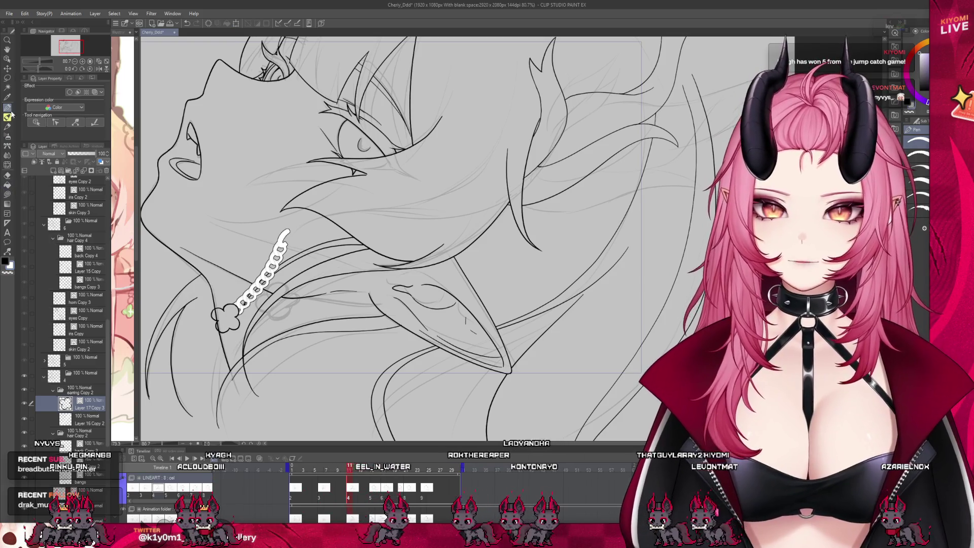
Rotate the clover charm slightly with Ctrl+T
left_click(8, 185)
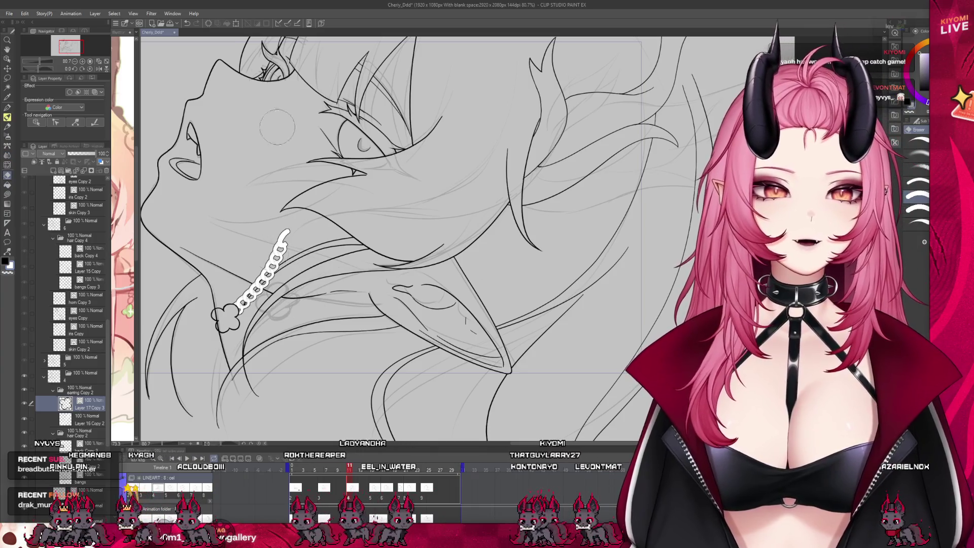
key("ctrl+t")
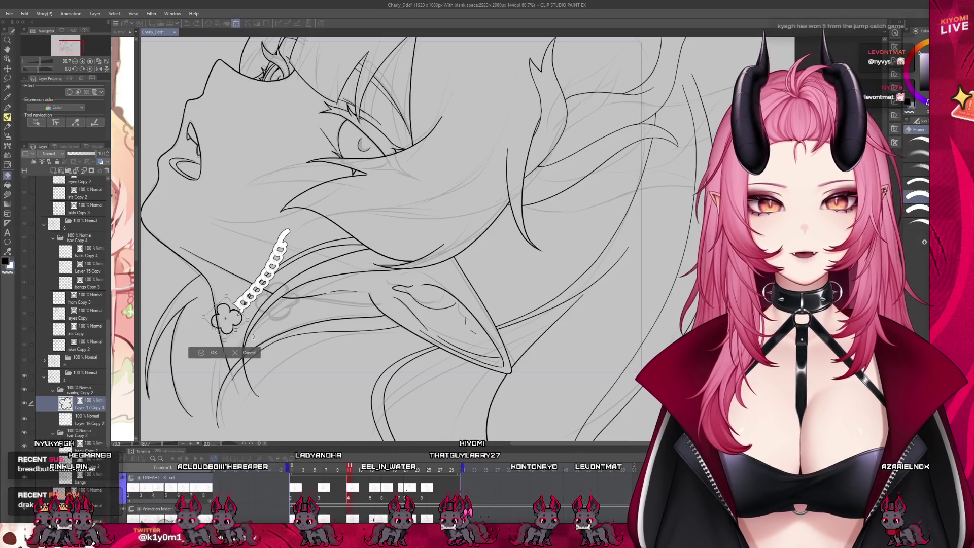
mouse_move(253, 336)
left_mouse_down()
mouse_move(255, 314)
mouse_move(278, 307)
left_mouse_up()
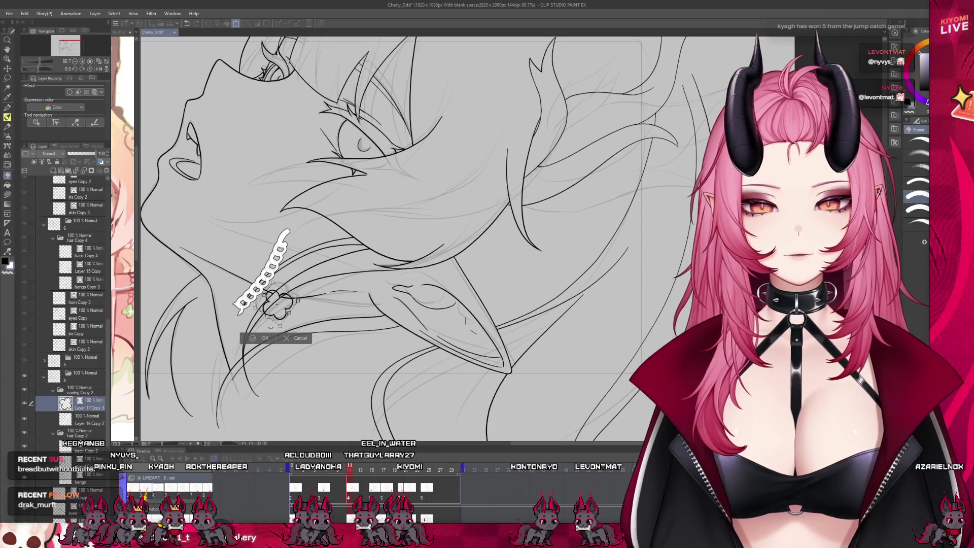
left_click(265, 338)
Turn the earring chain horizontal along the hair strand and reposition it
left_click(82, 421)
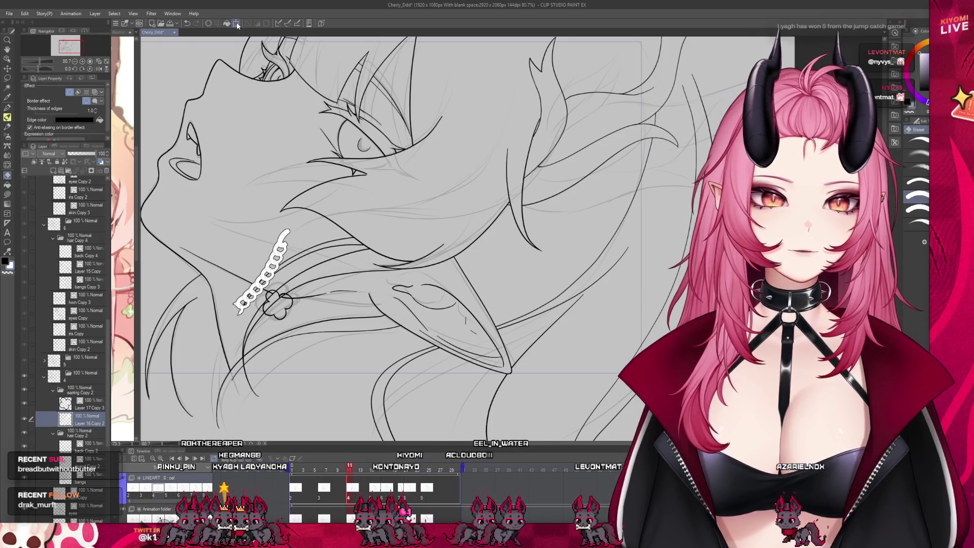
left_click(236, 23)
mouse_move(286, 239)
left_mouse_down()
mouse_move(300, 276)
mouse_move(334, 310)
left_mouse_up()
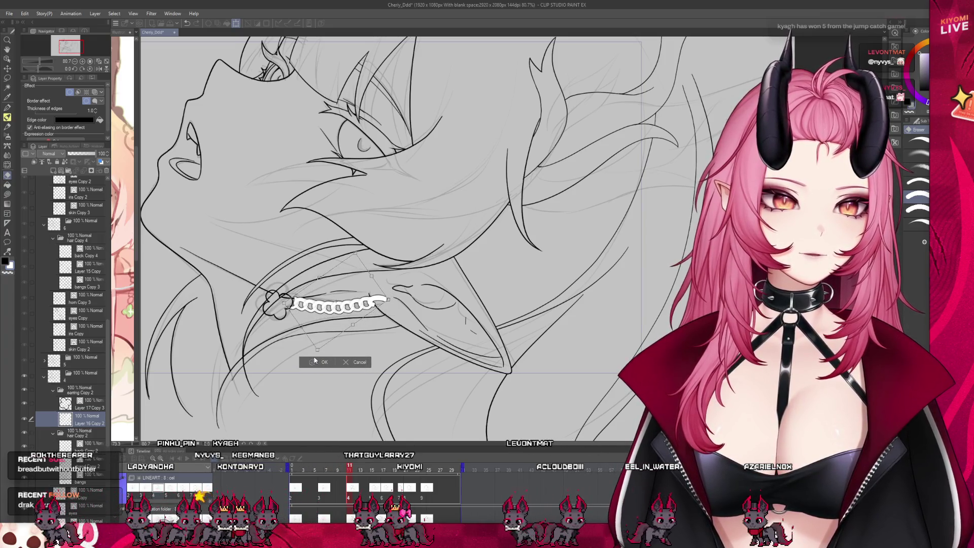
left_click(320, 362)
scroll(325, 324, "up", 2)
scroll(328, 318, "up", 2)
scroll(330, 312, "up", 2)
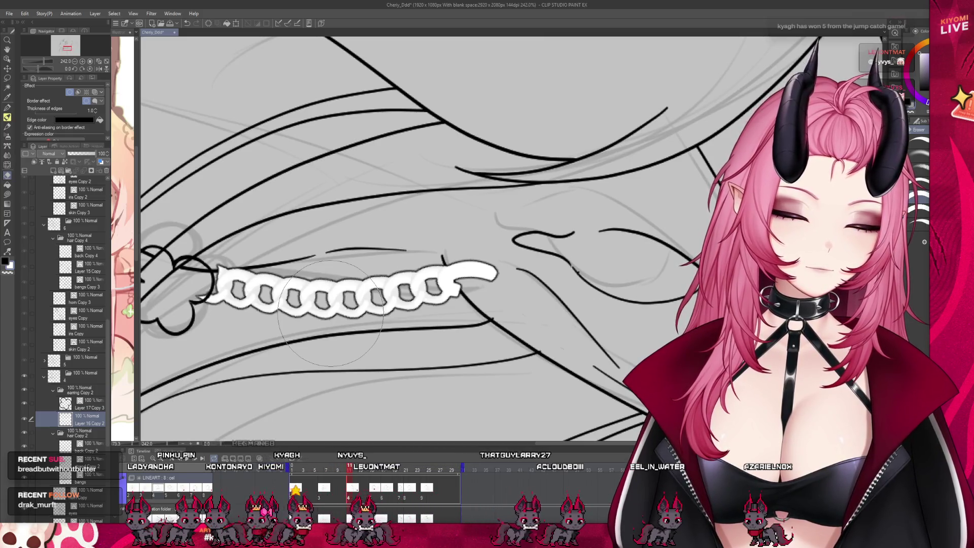
Fade the old chain layer to 50% opacity and add a new layer
scroll(330, 313, "down", 2)
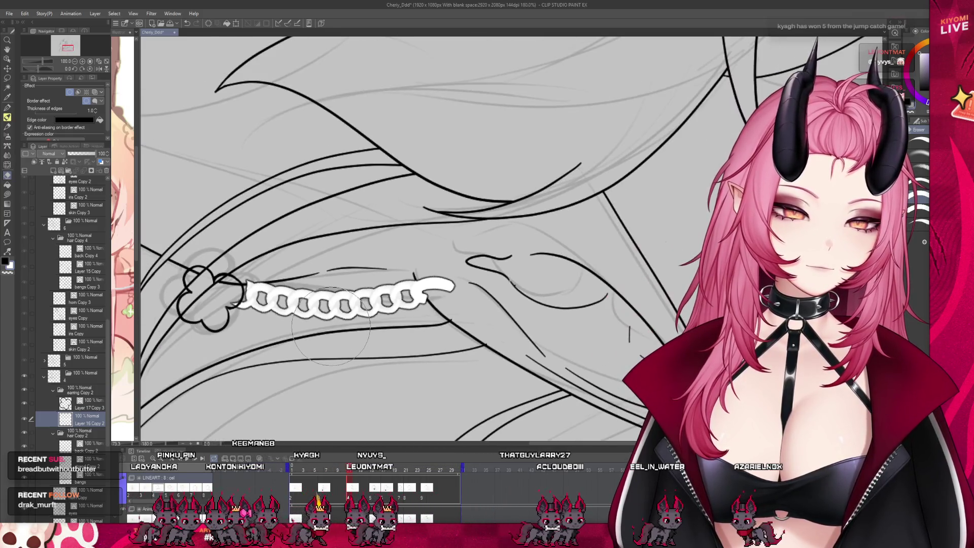
left_click(82, 158)
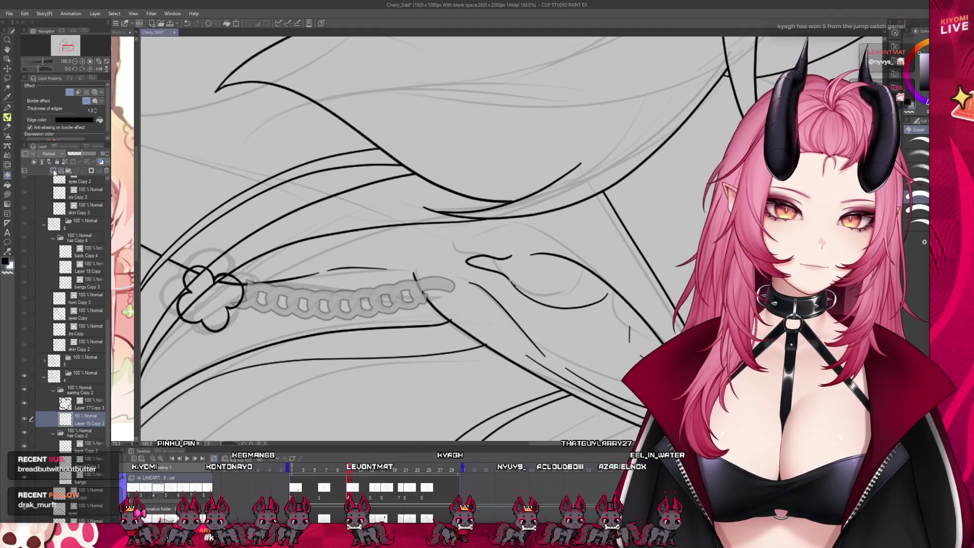
left_click(54, 172)
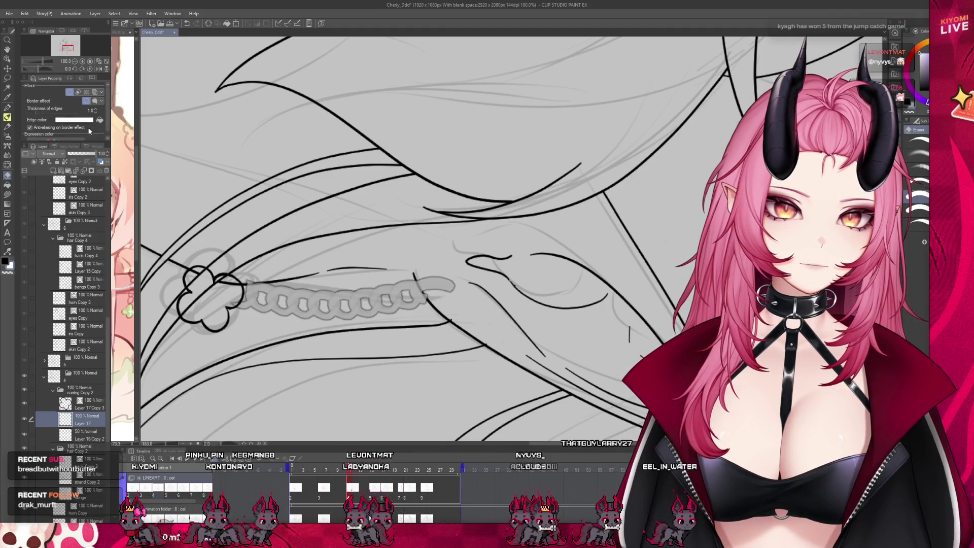
Draw a new chain along the hair strand with the chain brush, adding a link at its left end
left_click(8, 146)
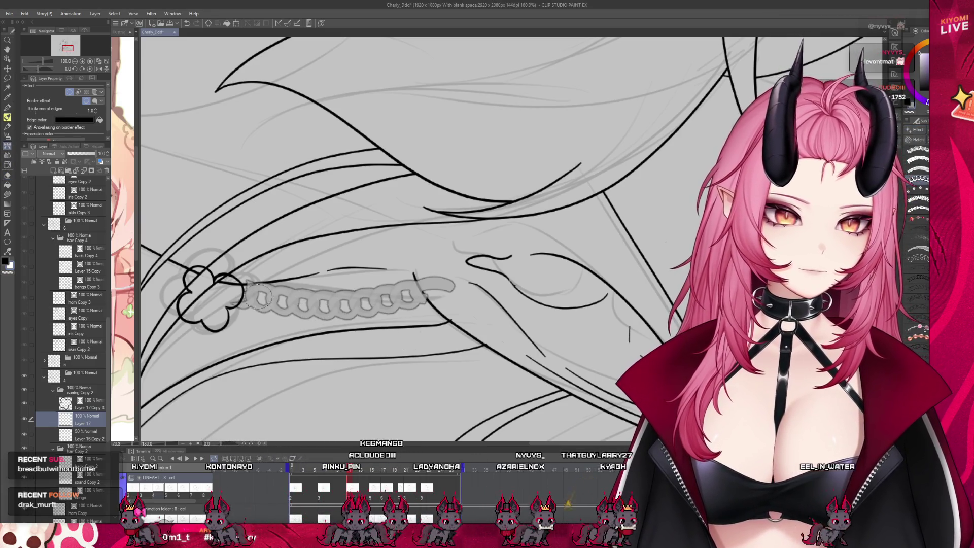
mouse_move(260, 298)
left_mouse_down()
mouse_move(421, 303)
mouse_move(231, 289)
left_mouse_up()
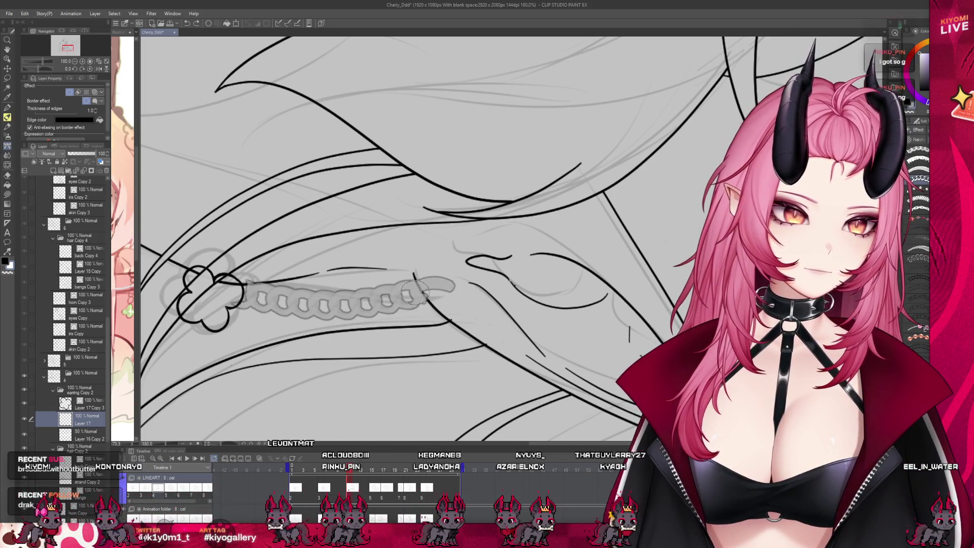
mouse_move(428, 292)
left_mouse_down()
mouse_move(238, 300)
mouse_move(429, 294)
left_mouse_up()
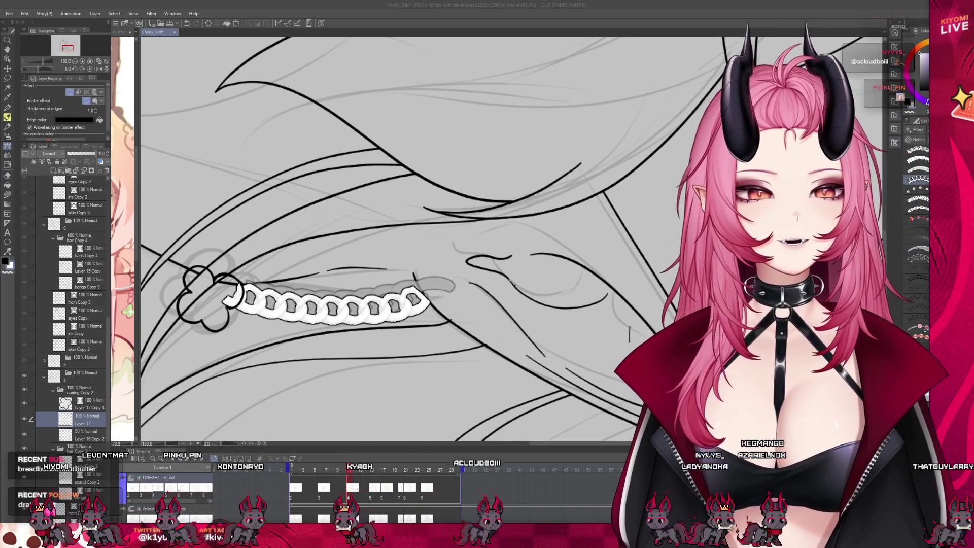
key("p")
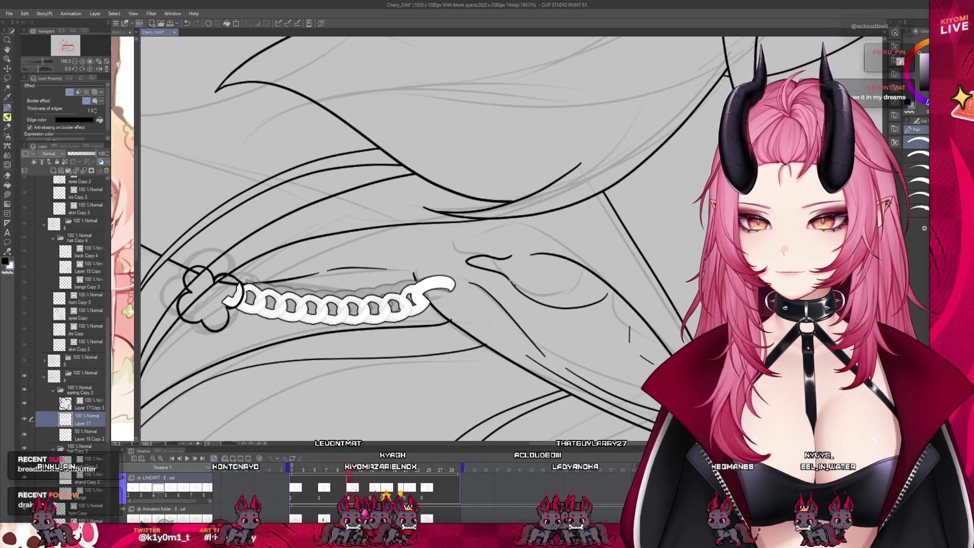
scroll(234, 292, "down", 3)
scroll(235, 291, "up", 4)
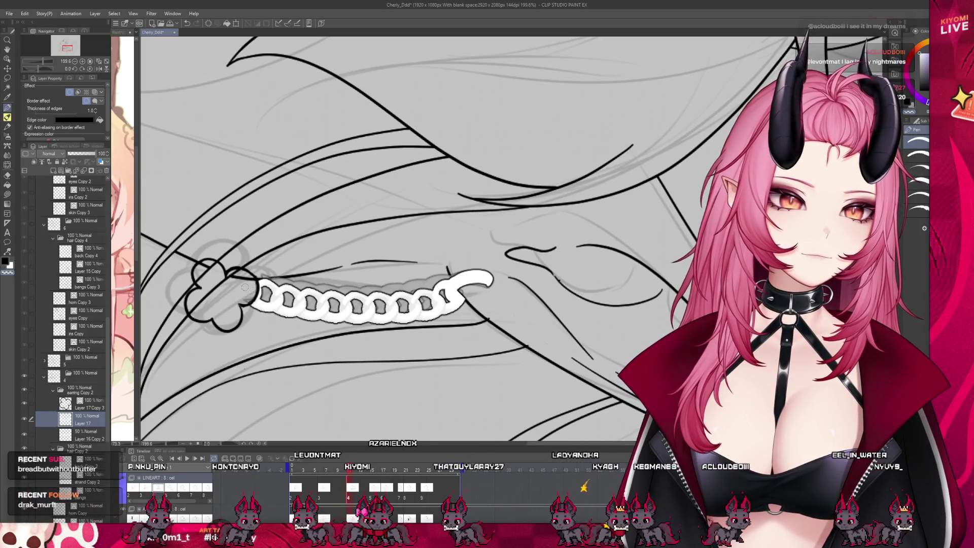
left_click_drag(253, 284, 237, 299)
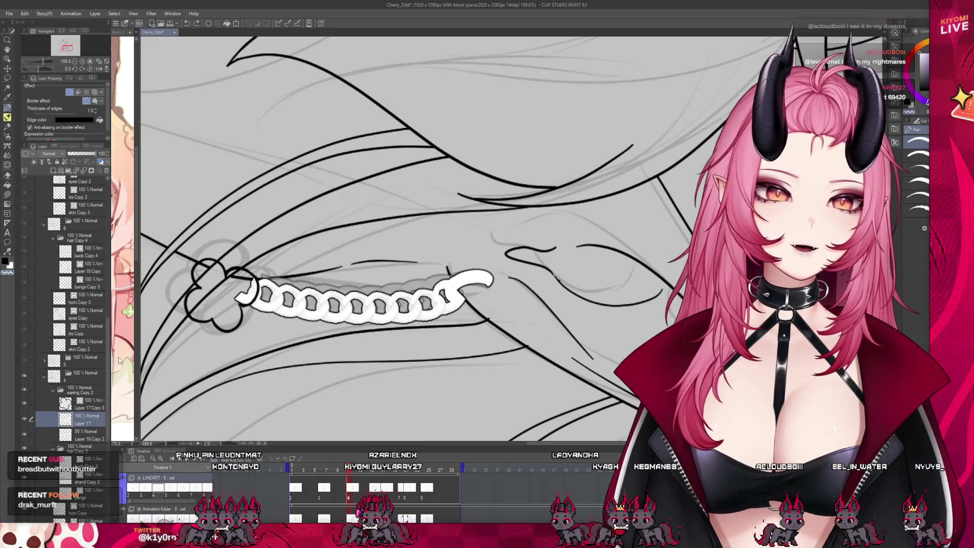
Rotate the clover charm layer clockwise to meet the chain's left end
left_click(87, 404)
left_click(236, 23)
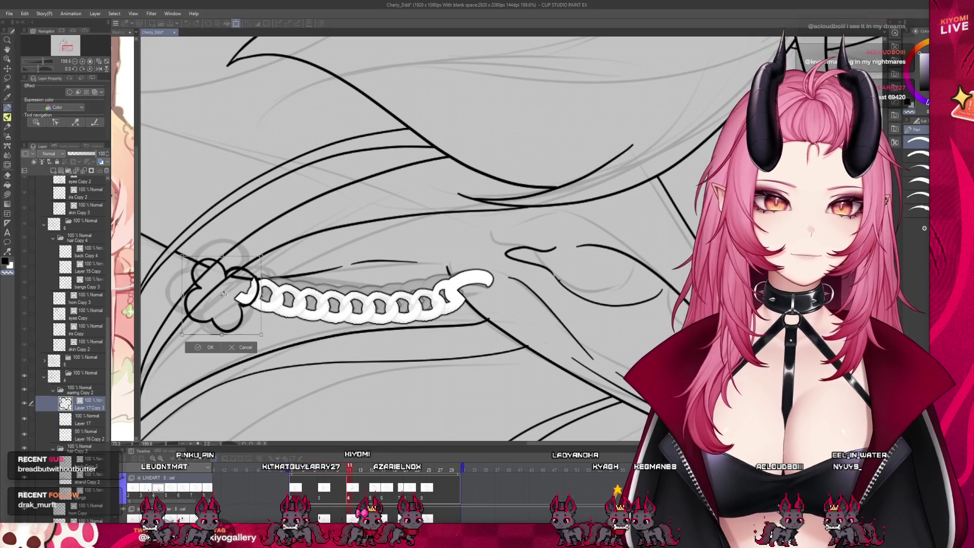
left_click_drag(252, 285, 260, 293)
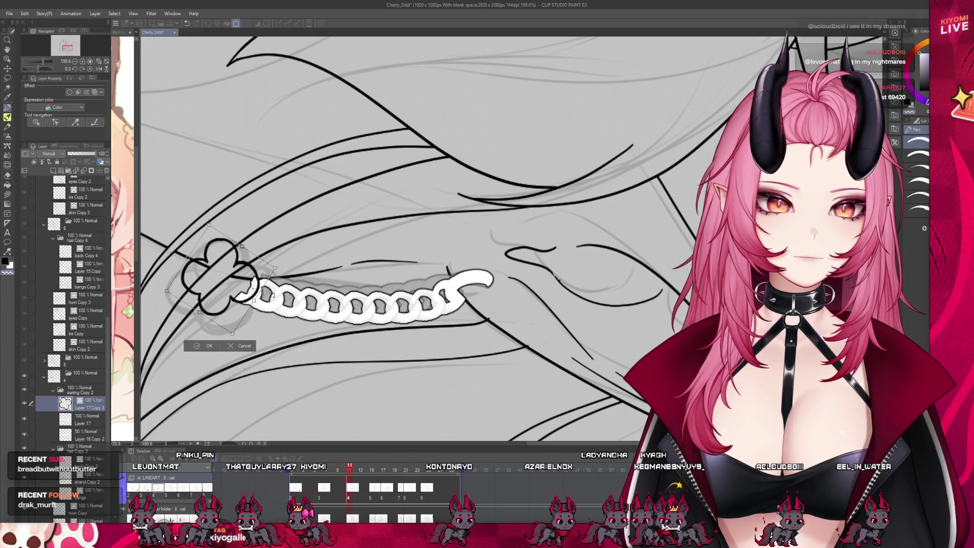
left_click(206, 347)
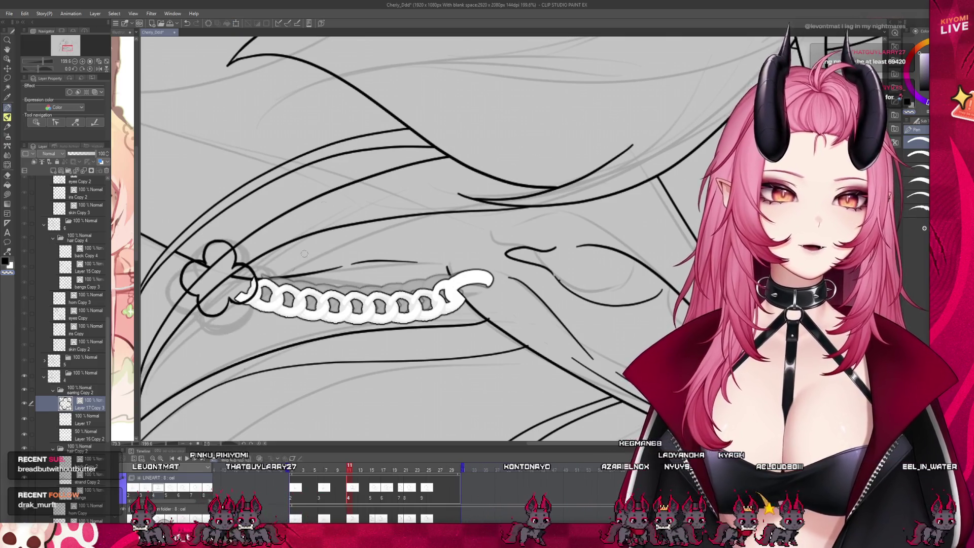
Scrub to later frames and back to frame 10 to compare the earring
scroll(332, 336, "down", 2)
scroll(332, 336, "down", 3)
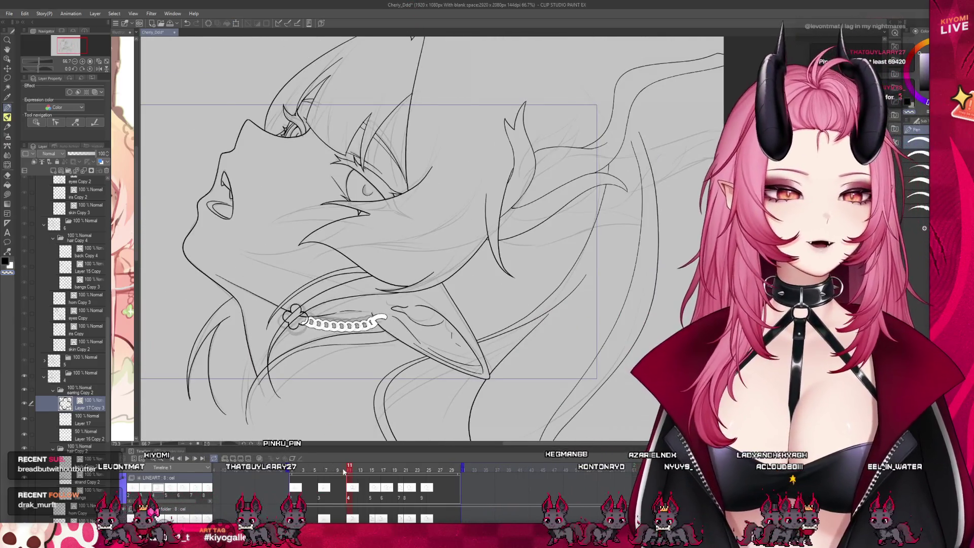
mouse_move(343, 468)
left_mouse_down()
mouse_move(363, 479)
mouse_move(355, 479)
left_mouse_up()
scroll(335, 317, "up", 2)
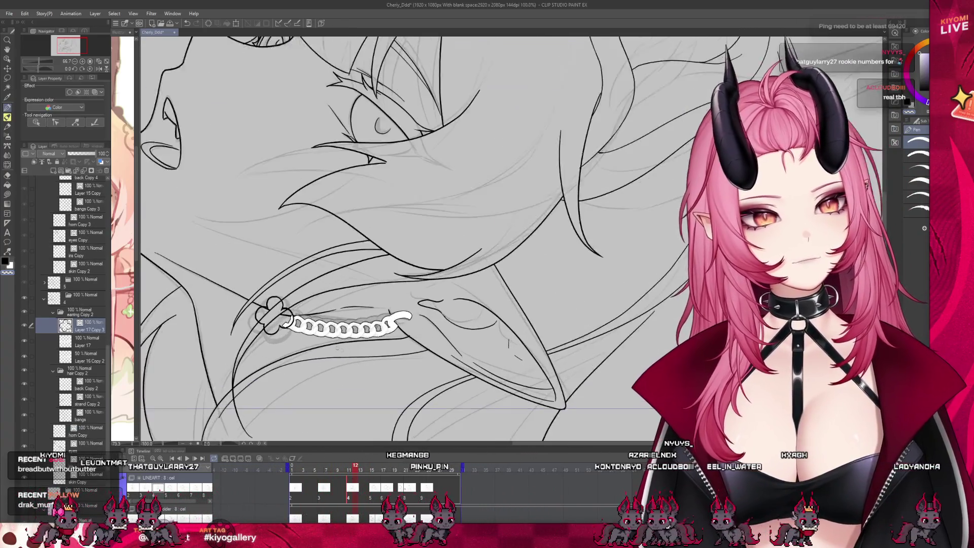
scroll(350, 330, "up", 1)
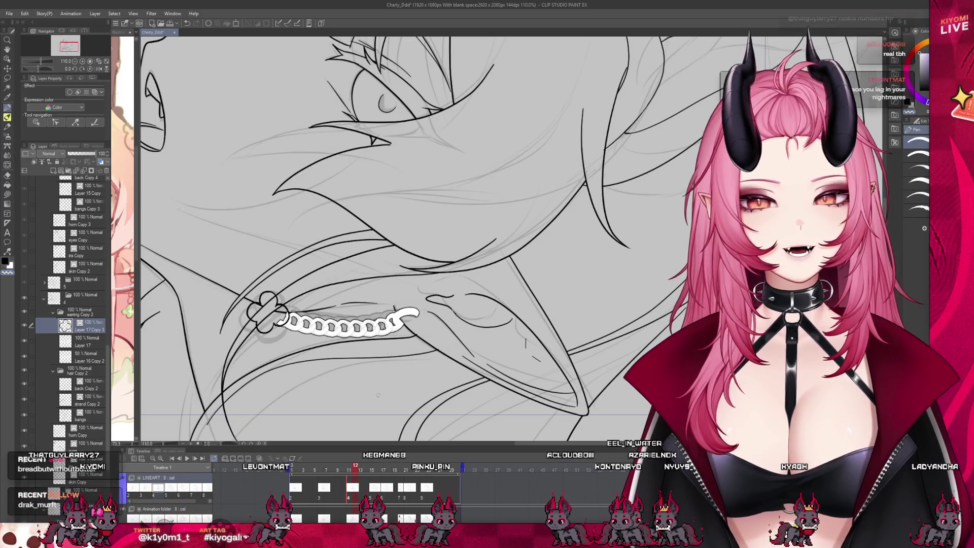
left_click_drag(355, 469, 343, 471)
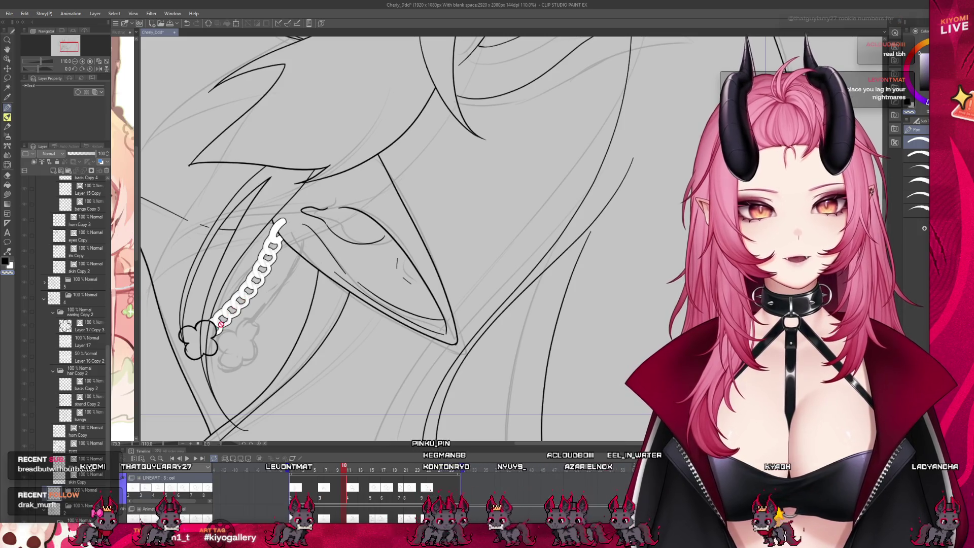
scroll(340, 334, "up", 3)
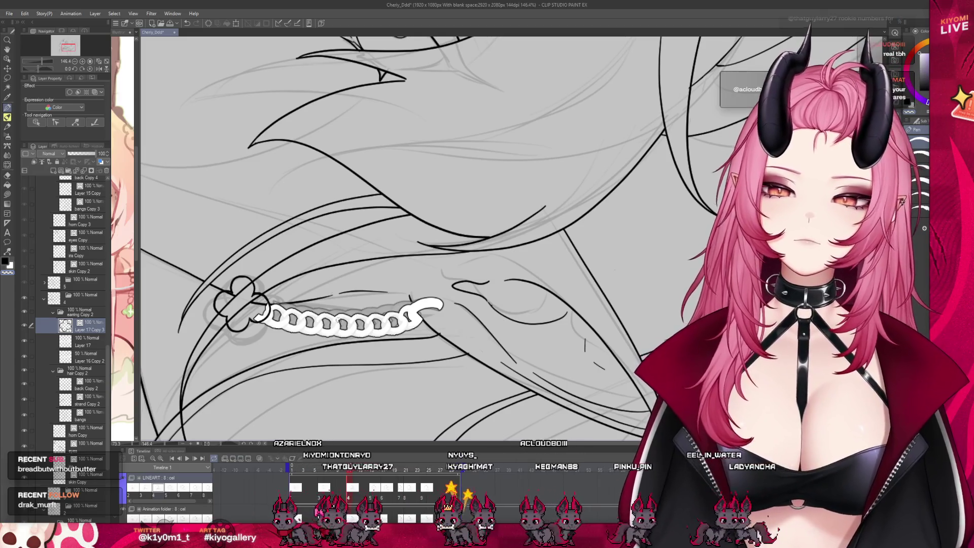
scroll(298, 278, "up", 2)
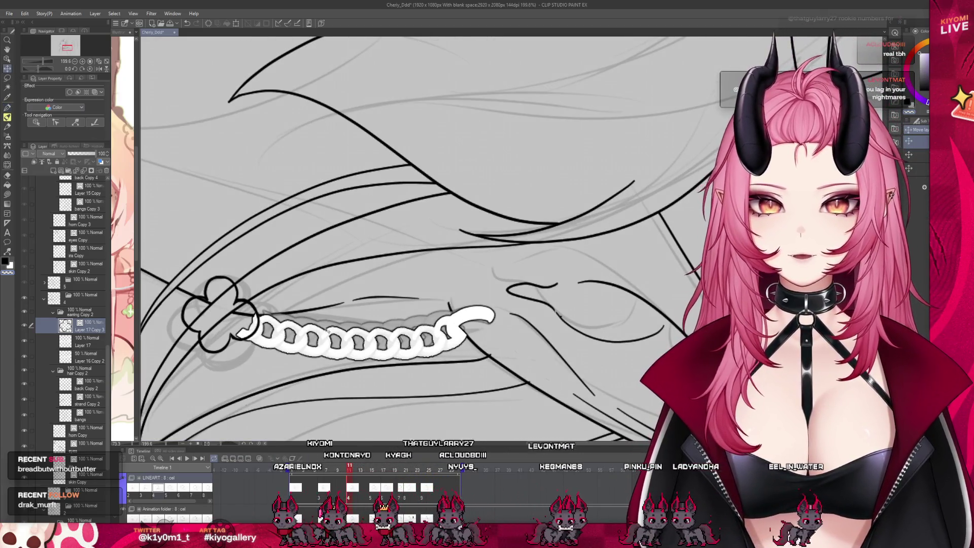
Nudge the clover charm against the chain end and delete the faded 50% chain layer
left_click_drag(327, 331, 341, 341)
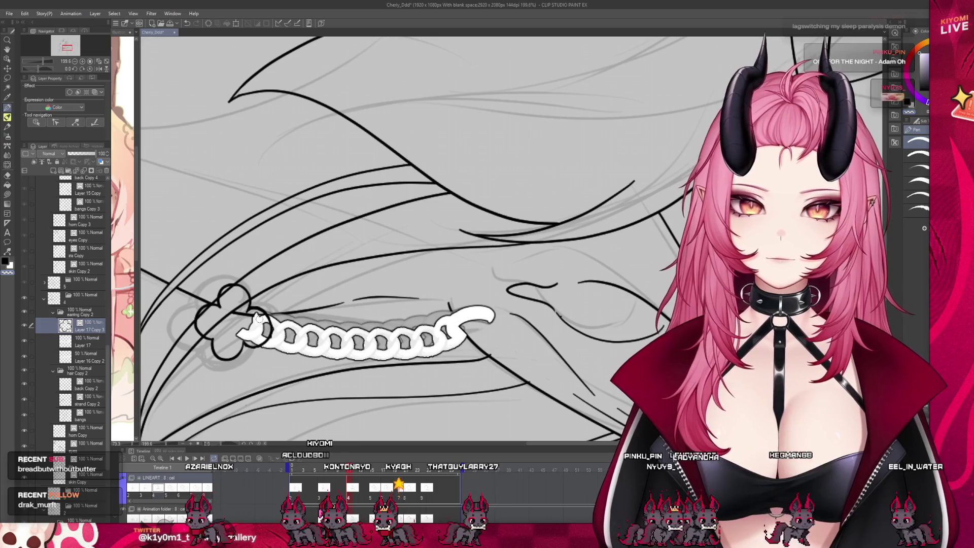
left_click(85, 358)
key("Delete")
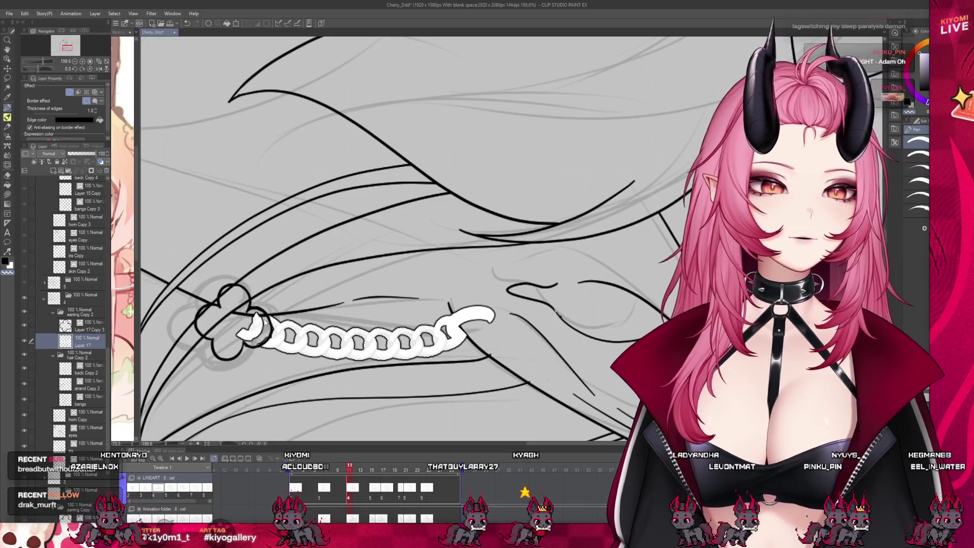
Erase the chain clasp overlapping the clover charm on Layer 17
left_click_drag(256, 336, 244, 319)
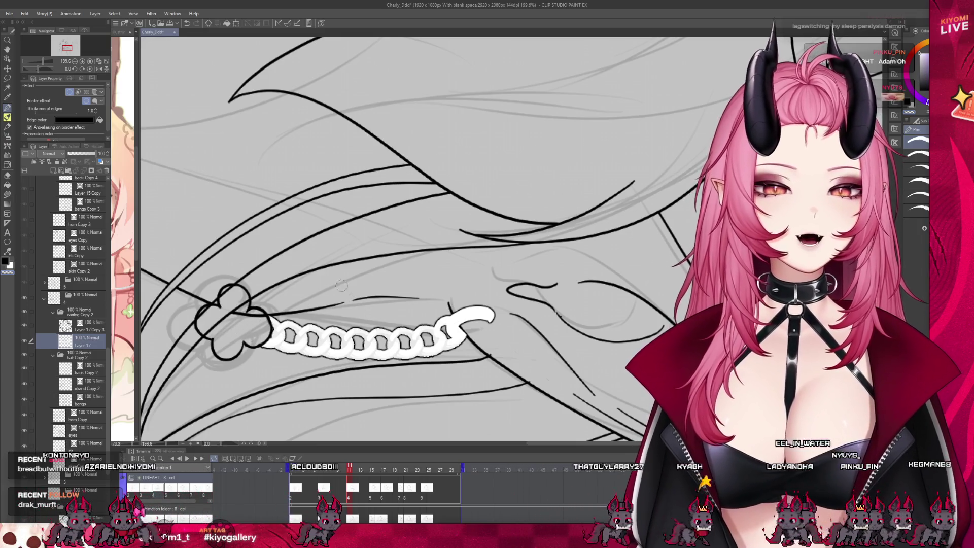
scroll(342, 286, "down", 2)
scroll(342, 286, "down", 2)
scroll(314, 274, "down", 3)
scroll(300, 266, "up", 1)
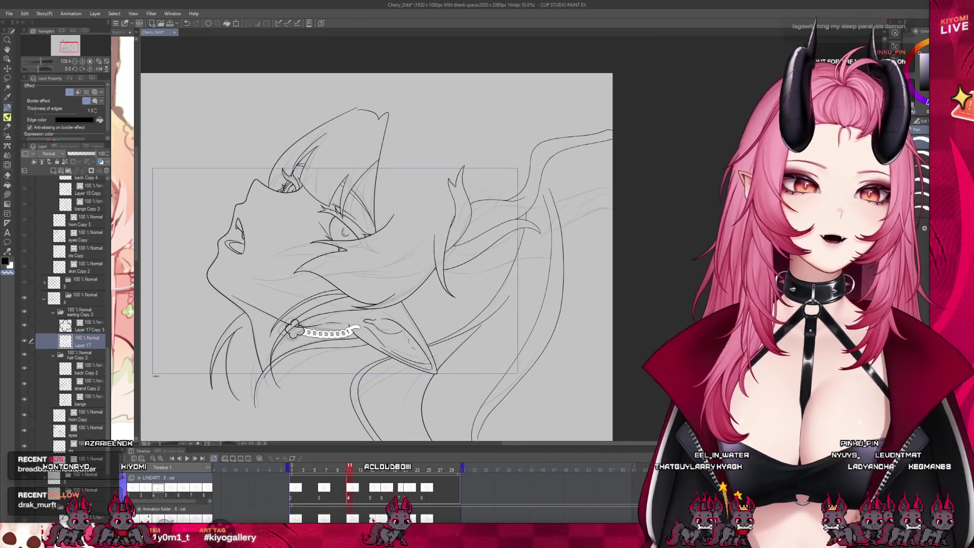
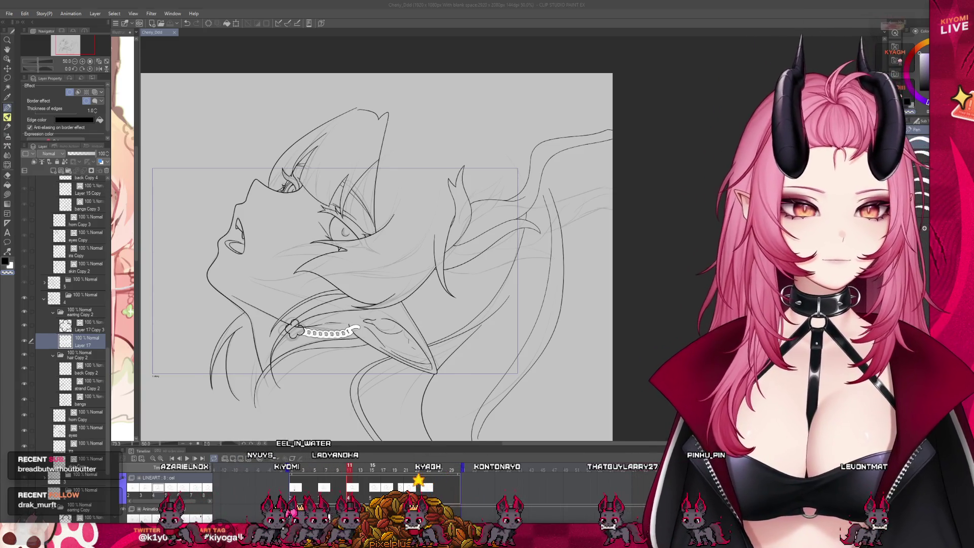
Scrub back to frame 12 and select the earring Copy 2 folder
mouse_move(350, 471)
left_mouse_down()
mouse_move(413, 474)
mouse_move(279, 476)
mouse_move(373, 486)
left_mouse_up()
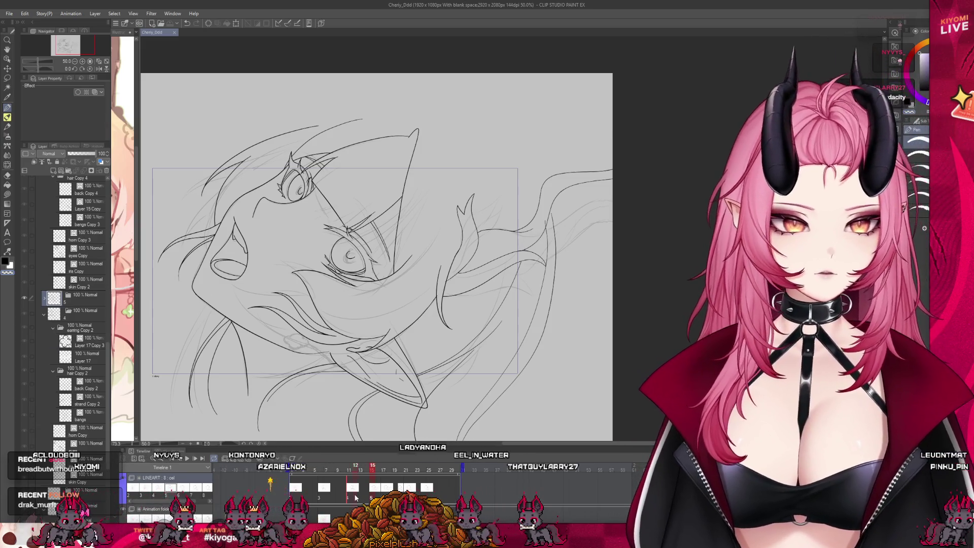
left_click_drag(373, 487, 349, 486)
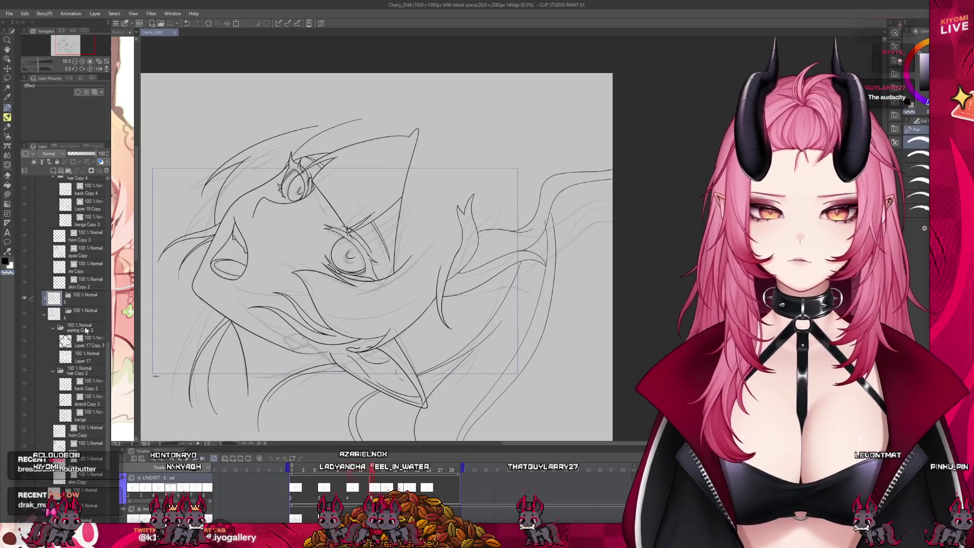
left_click(86, 329)
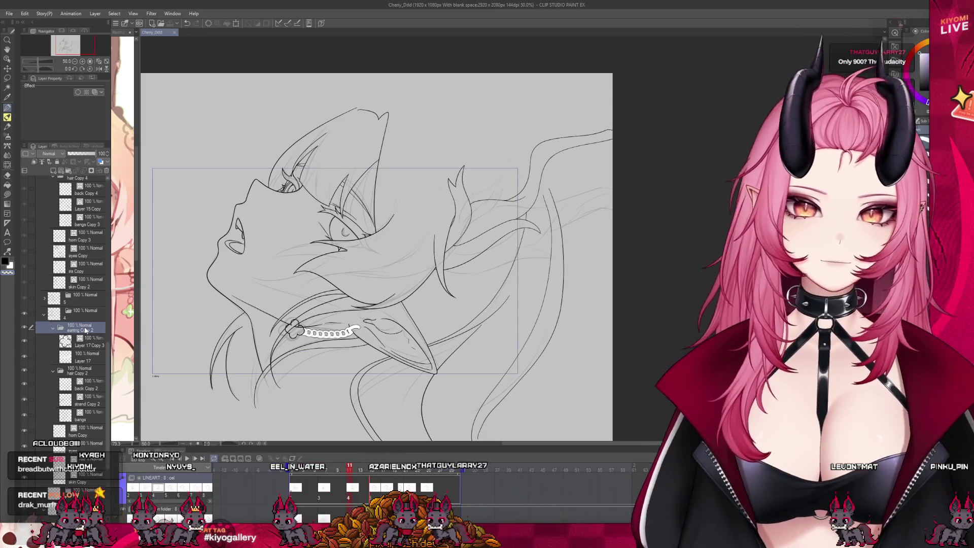
scroll(85, 329, "up", 2)
scroll(85, 331, "up", 2)
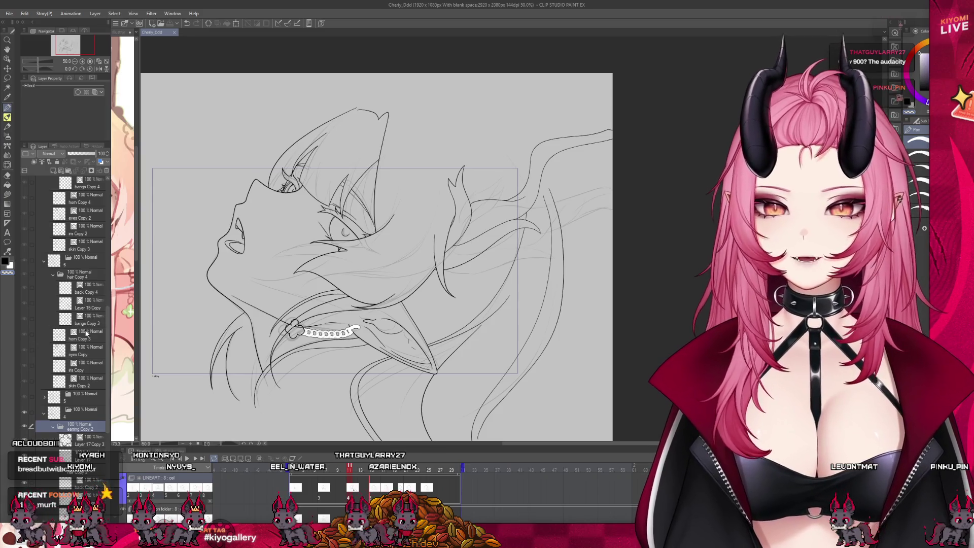
scroll(86, 334, "up", 2)
Jump to frame 15 and expand the earring folder to show it there
left_click_drag(366, 489, 372, 490)
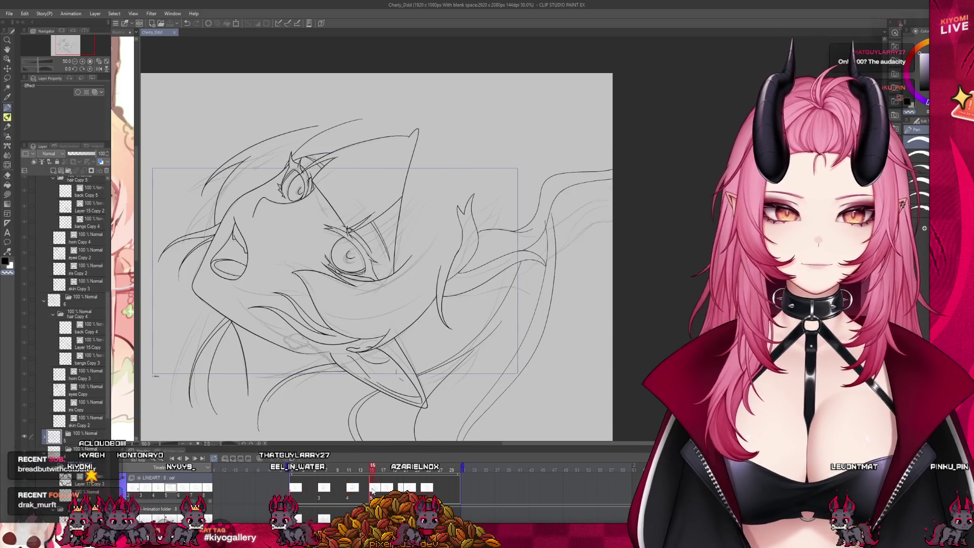
left_click(89, 434)
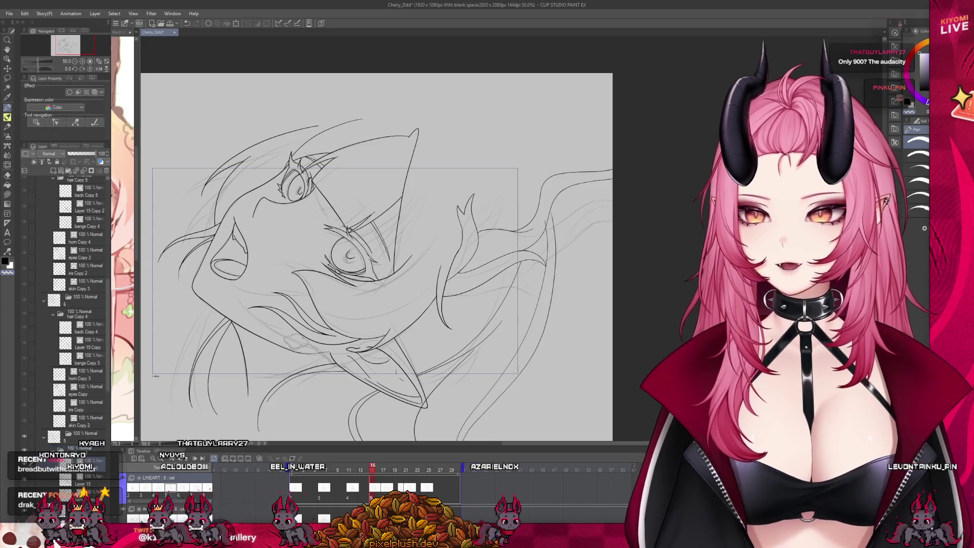
scroll(283, 218, "down", 2)
Move frame 15's earring down-left and rotate the clover to match the tilted face
scroll(283, 218, "up", 3)
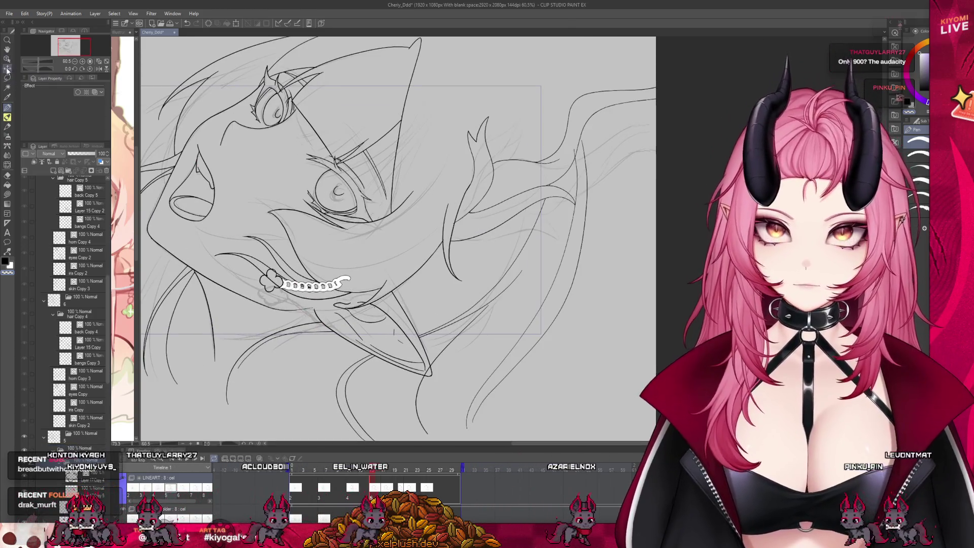
left_click_drag(354, 343, 345, 366)
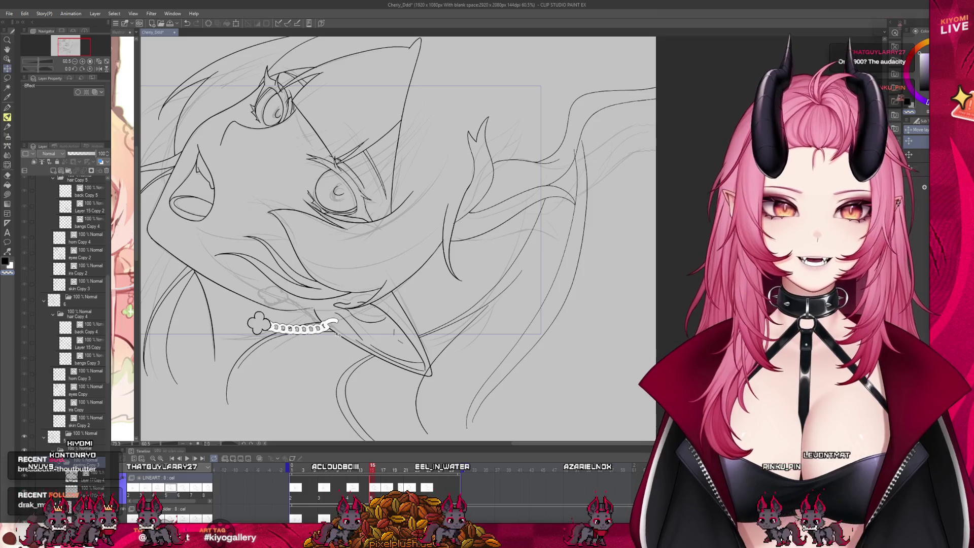
scroll(269, 279, "up", 2)
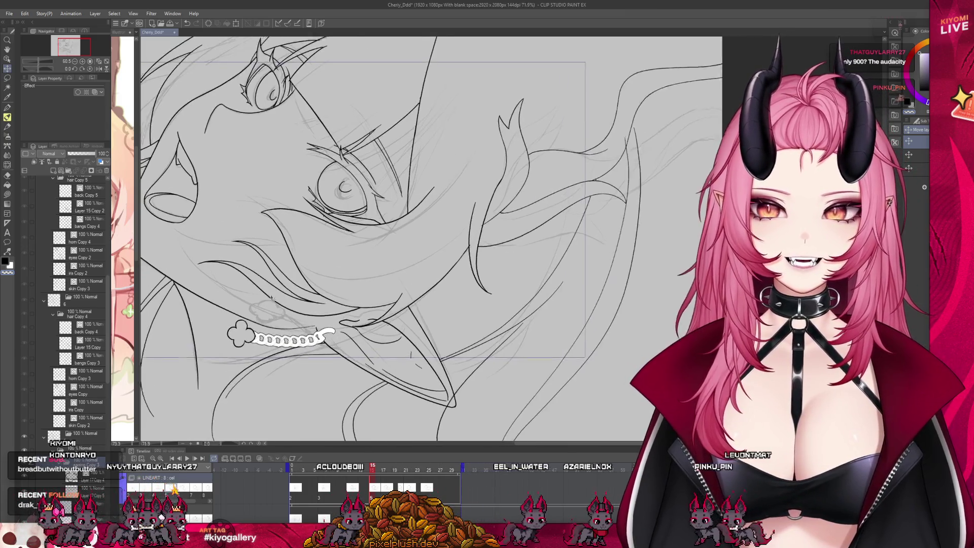
scroll(269, 279, "up", 1)
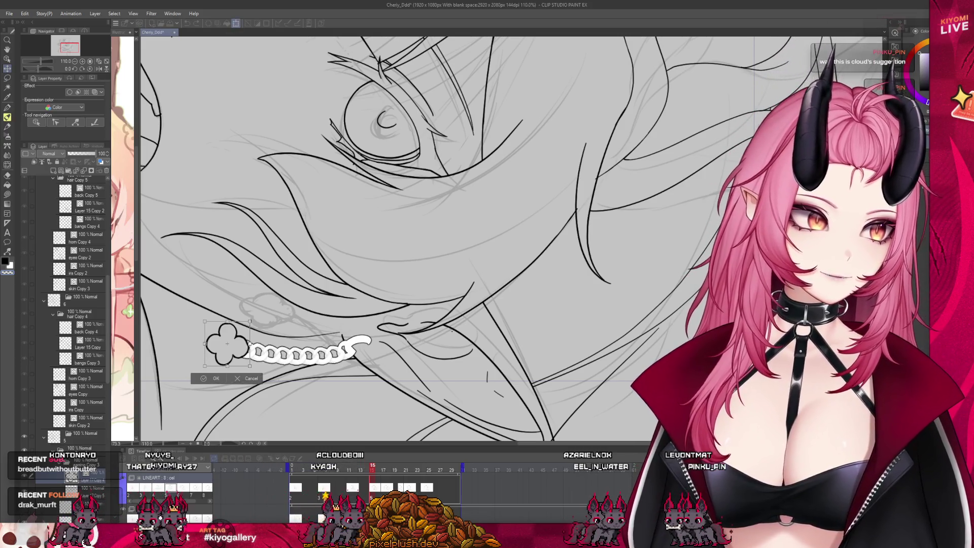
left_click_drag(236, 369, 271, 312)
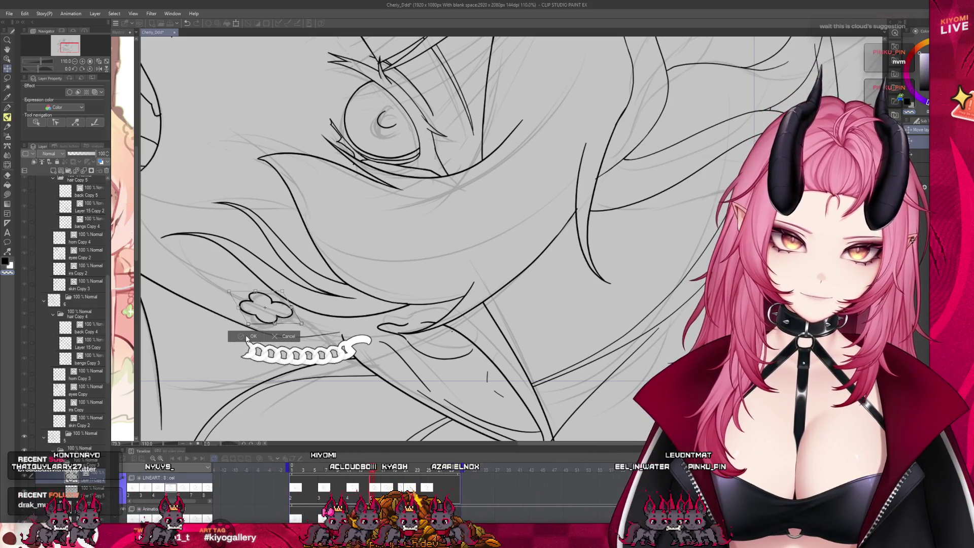
left_click(248, 337)
scroll(264, 312, "up", 2)
scroll(265, 314, "up", 3)
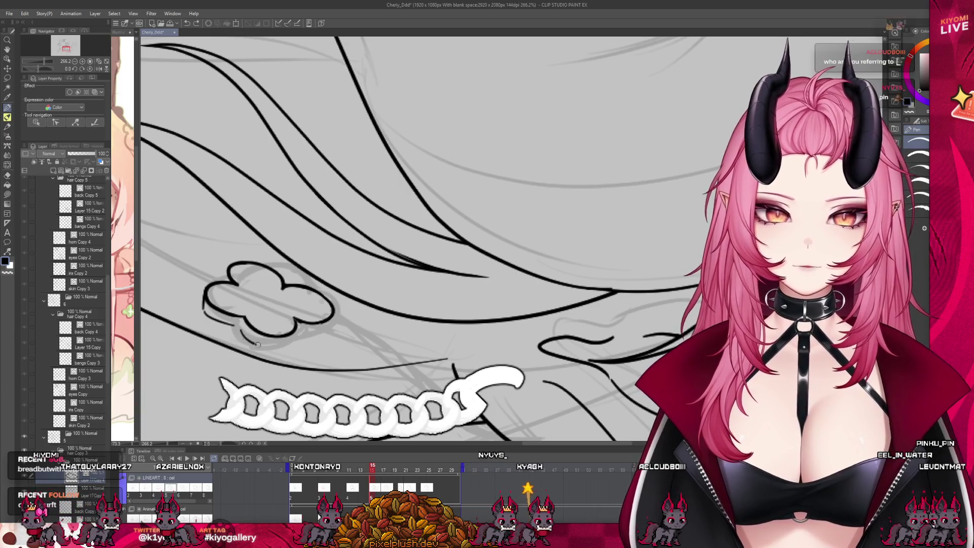
Draw an edge line under the clover's bottom lobe
left_click_drag(258, 345, 295, 336)
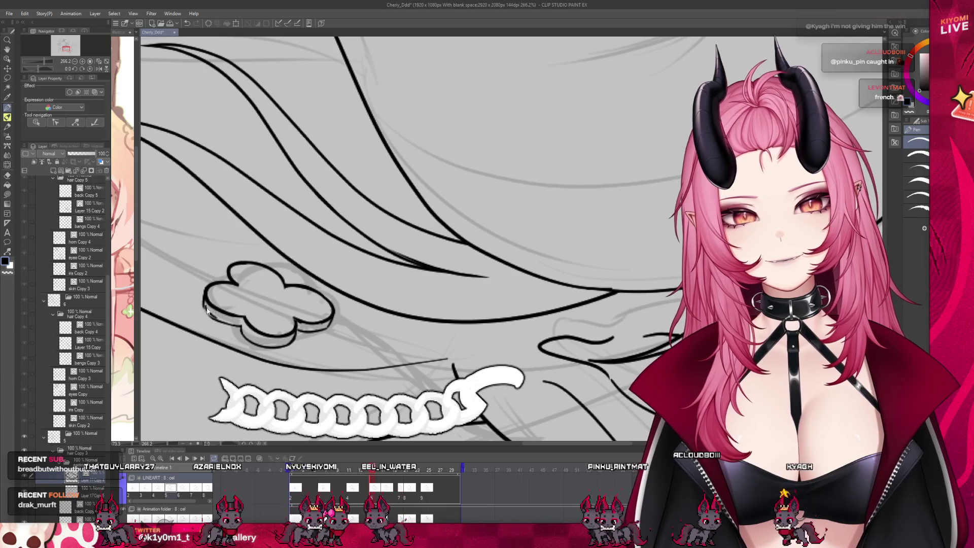
scroll(241, 301, "down", 5)
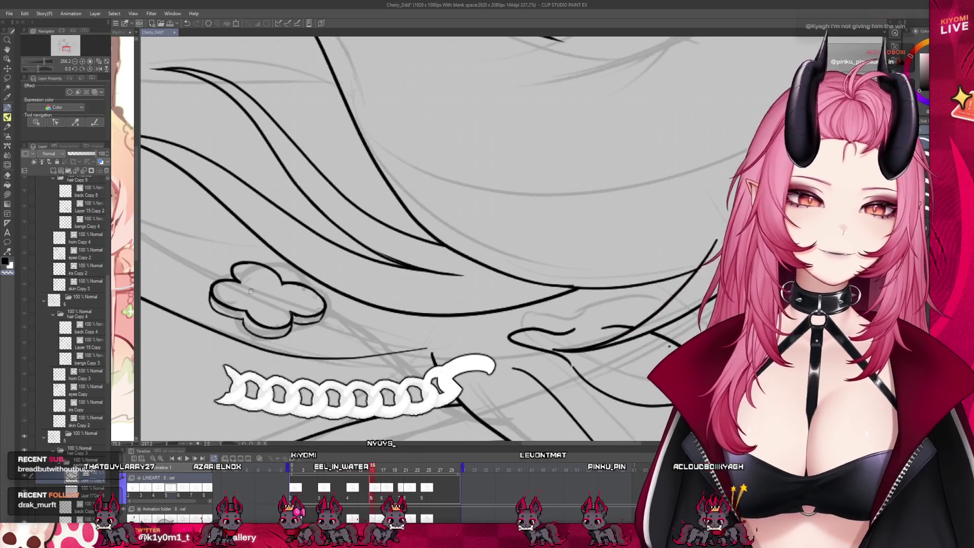
scroll(257, 308, "up", 5)
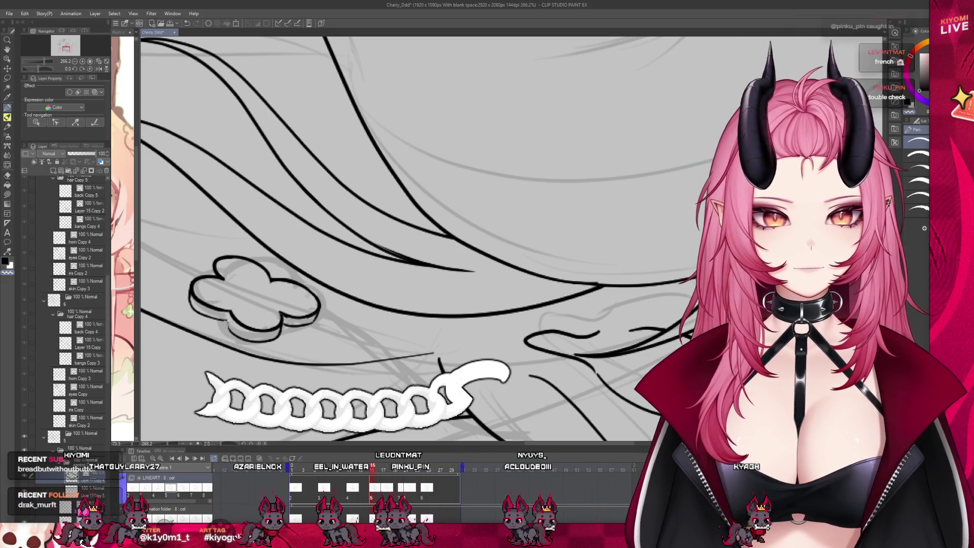
Enable Border effect on the earring layer with a black edge colour
scroll(285, 269, "down", 2)
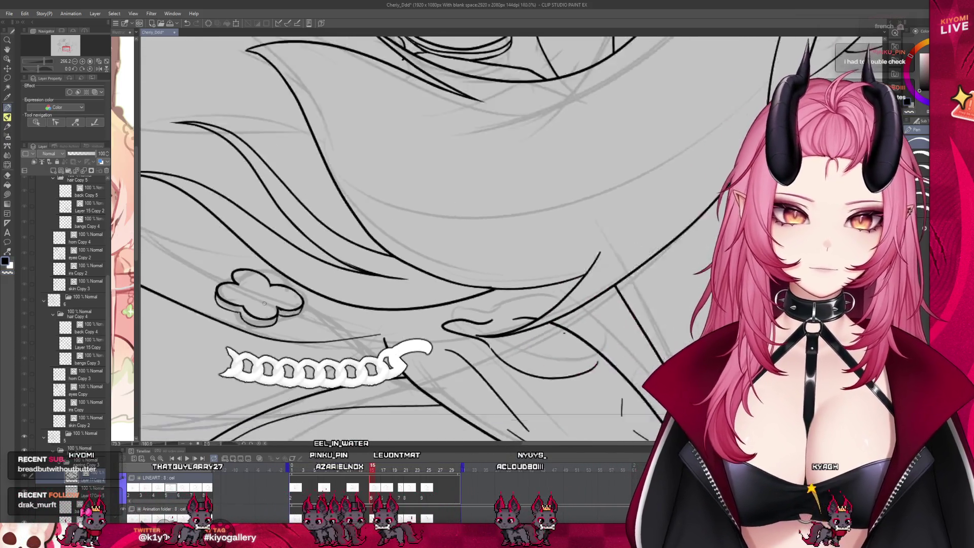
scroll(286, 270, "down", 2)
scroll(253, 304, "down", 1)
scroll(229, 352, "down", 1)
scroll(170, 381, "up", 1)
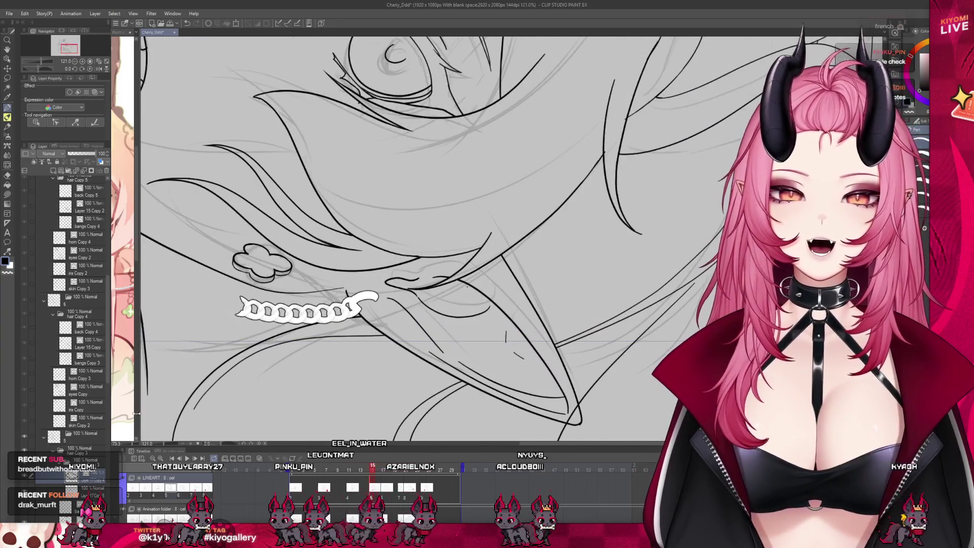
left_click(70, 91)
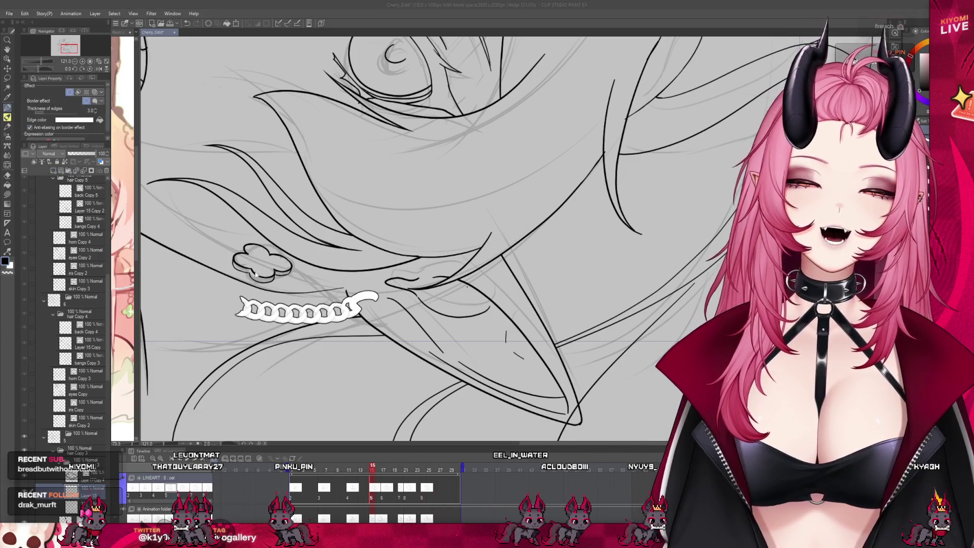
left_click(104, 110)
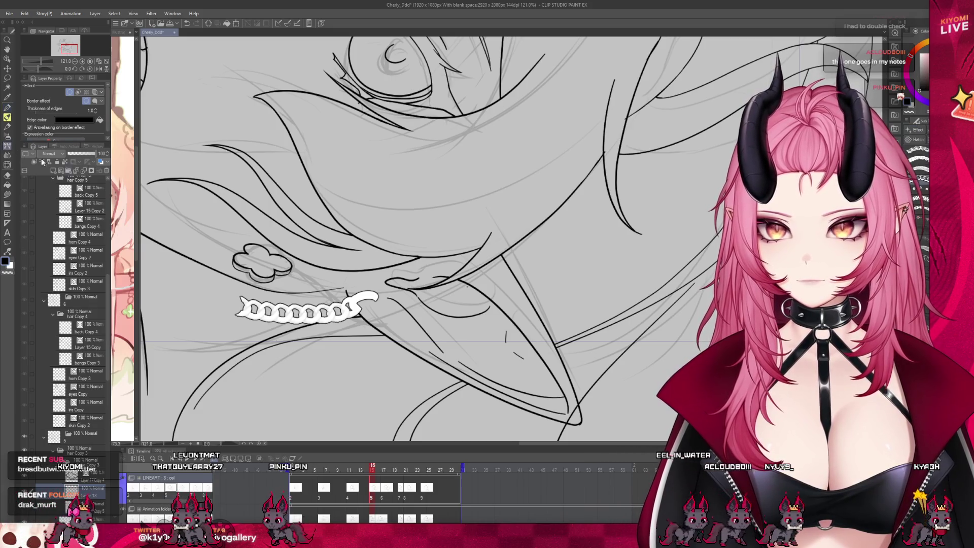
scroll(369, 321, "up", 1)
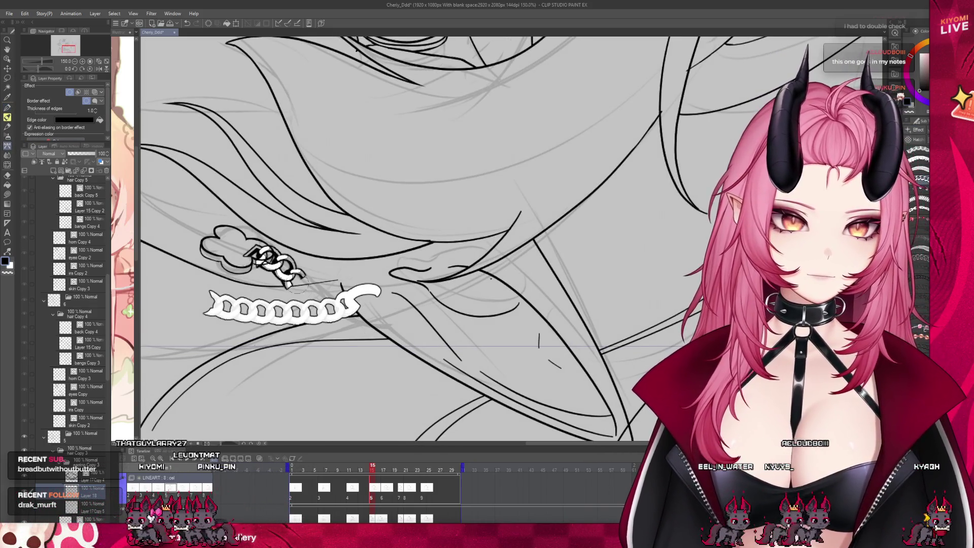
Redraw the hanging chain, then shift the clover and upper chain left with Move Layer
mouse_move(310, 292)
left_mouse_down()
mouse_move(294, 278)
mouse_move(313, 310)
left_mouse_up()
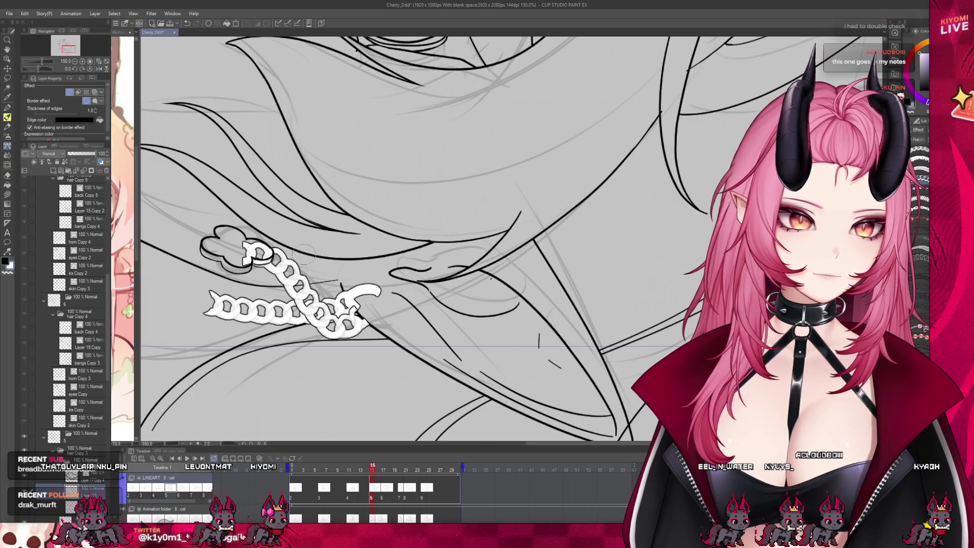
key("ctrl+z")
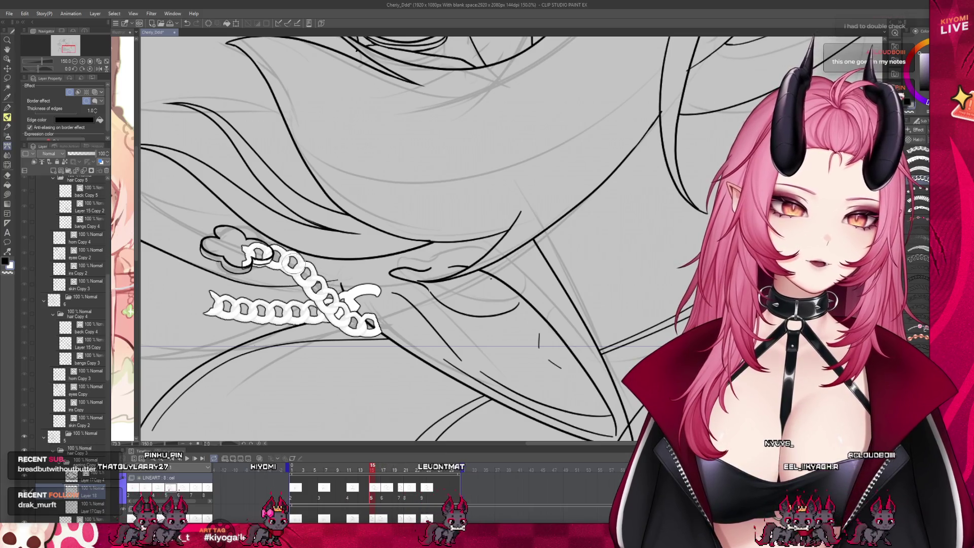
left_click(91, 479)
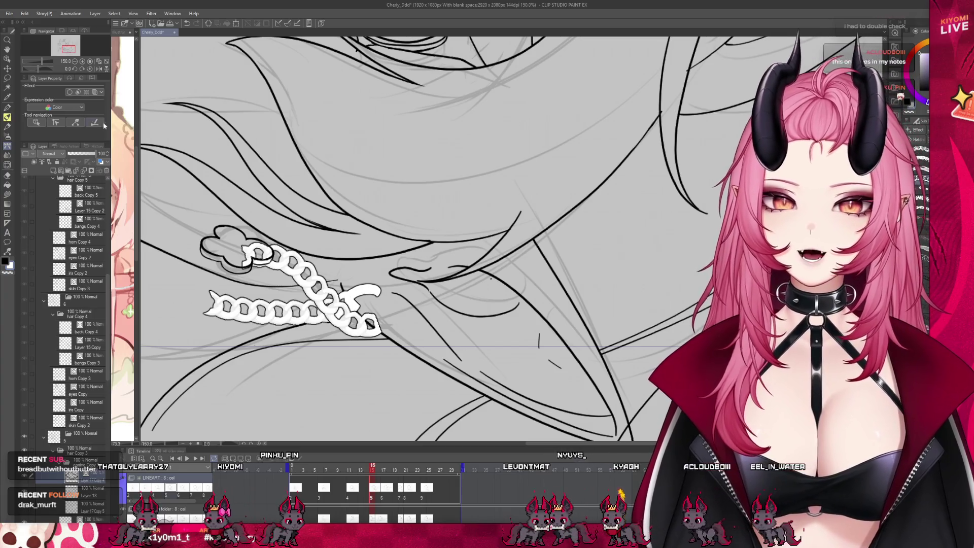
key("k")
left_click_drag(310, 235, 284, 239)
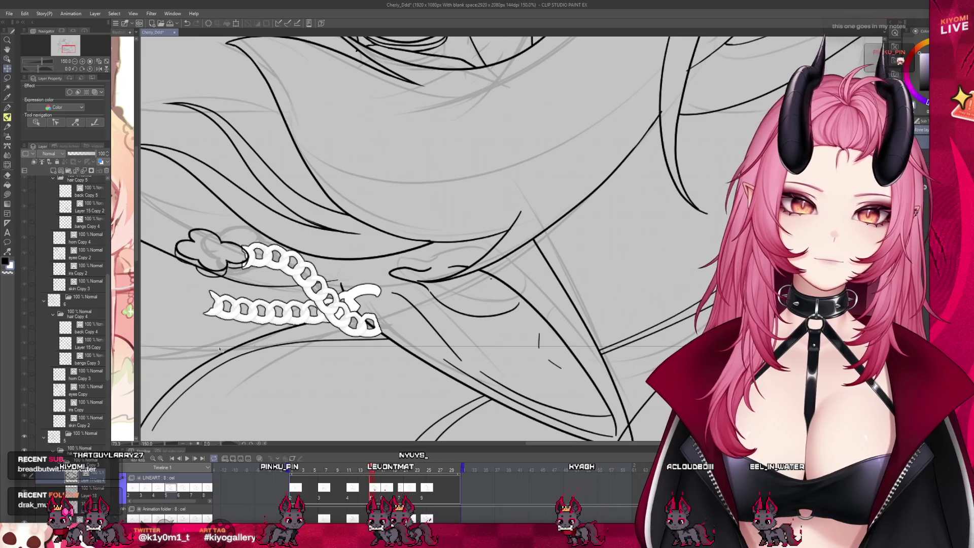
left_click_drag(352, 404, 335, 396)
scroll(419, 384, "down", 3)
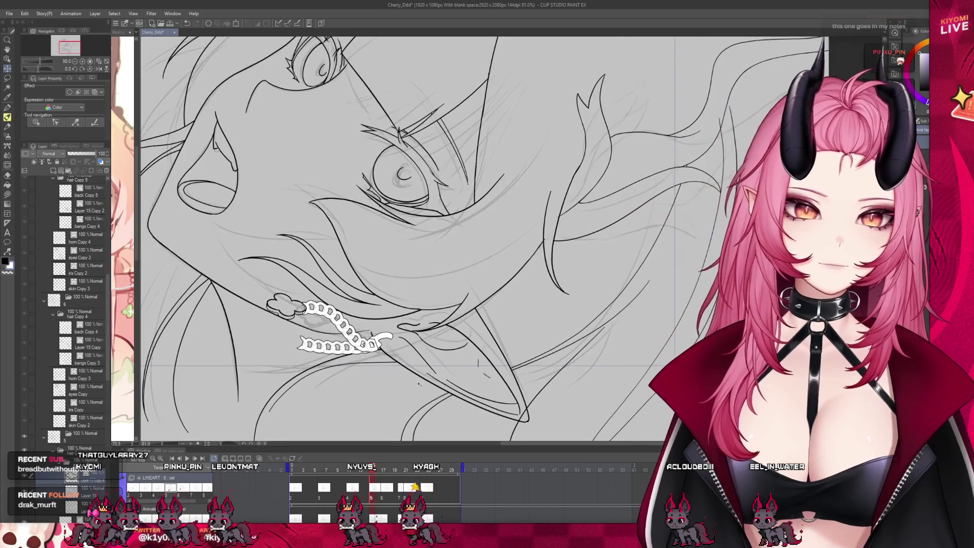
scroll(419, 384, "up", 2)
scroll(411, 365, "up", 2)
scroll(402, 345, "up", 1)
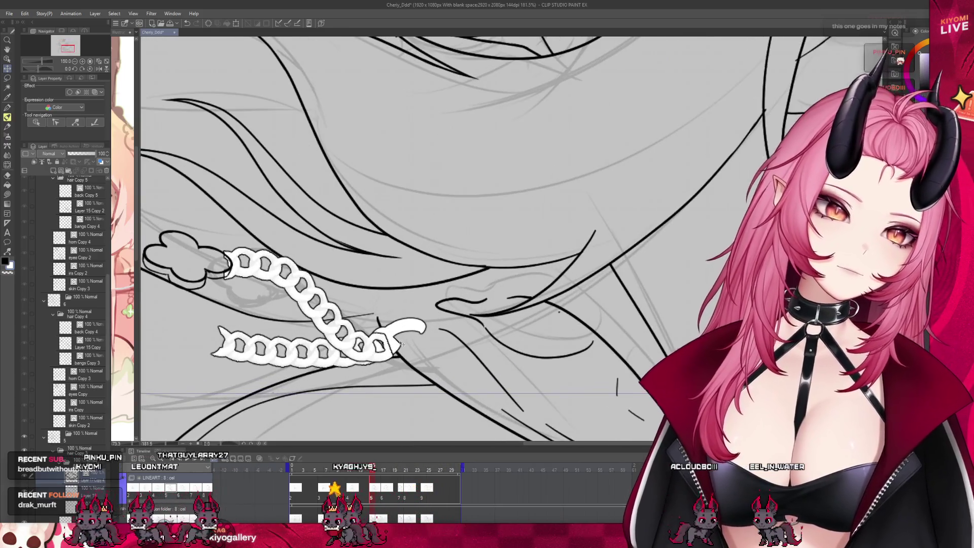
Turn on the layer's Border effect and remove the old horizontal chain stroke
key("p")
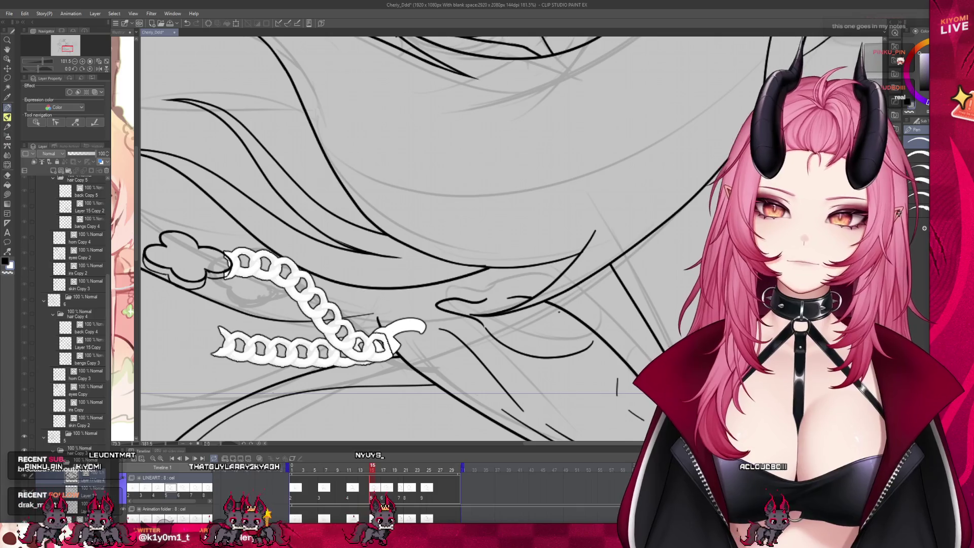
left_click(69, 91)
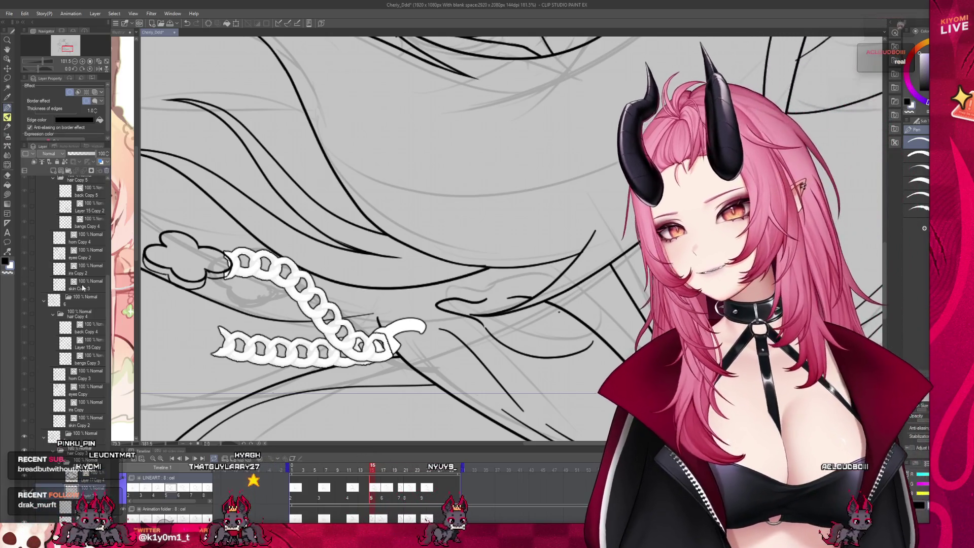
key("ctrl+z")
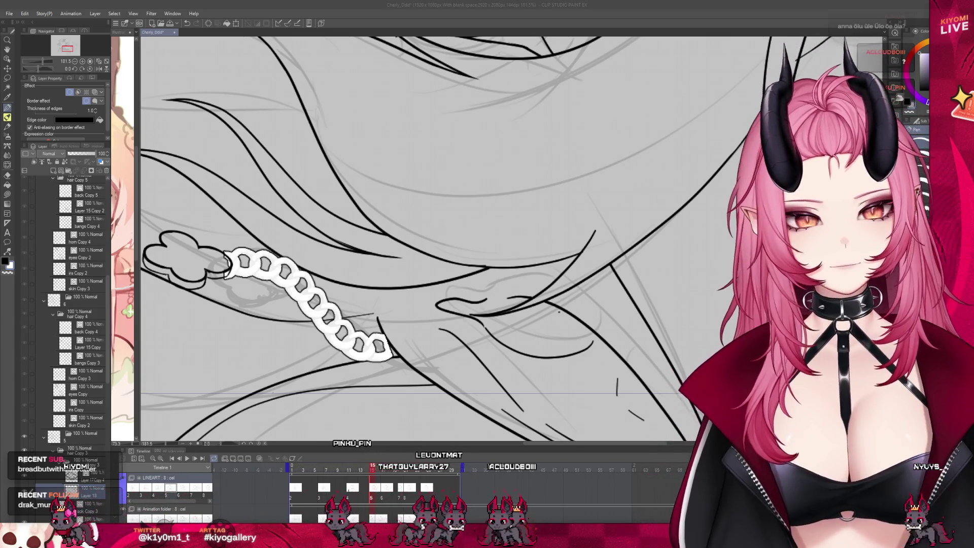
Undo a stray stroke at the chain's end and select the chain earring layer
left_click_drag(392, 339, 402, 336)
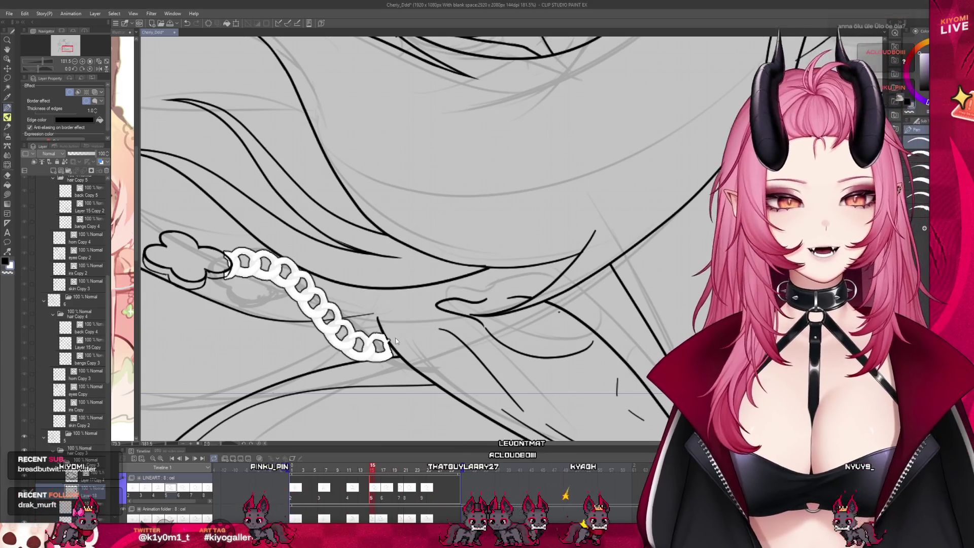
key("ctrl+z")
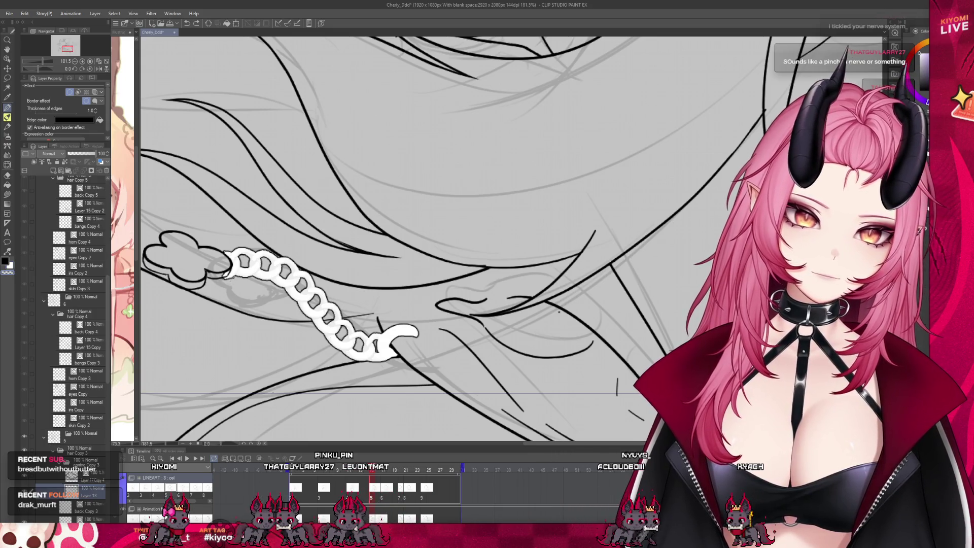
left_click(83, 482)
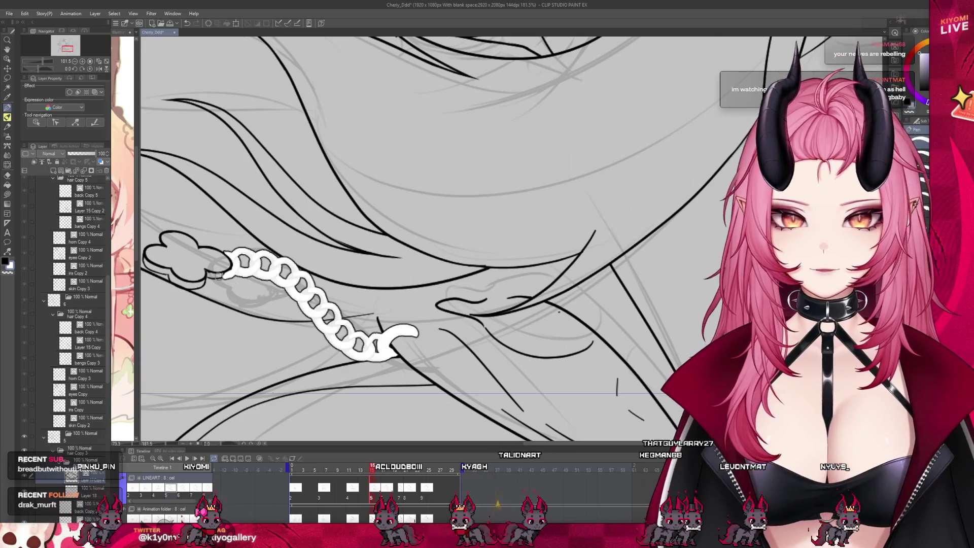
left_click(107, 483)
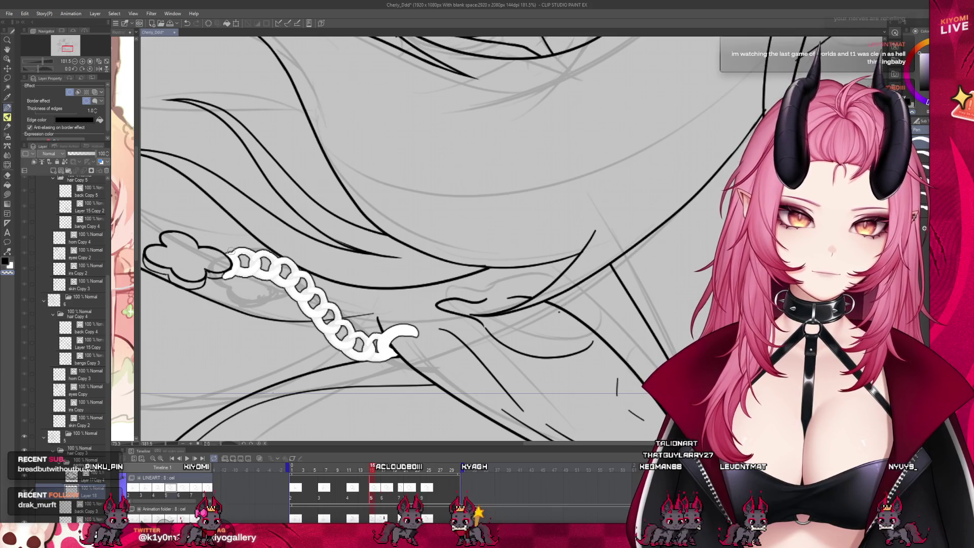
Toggle the chain layer's visibility to check its white border against the clover charm
left_click(97, 495)
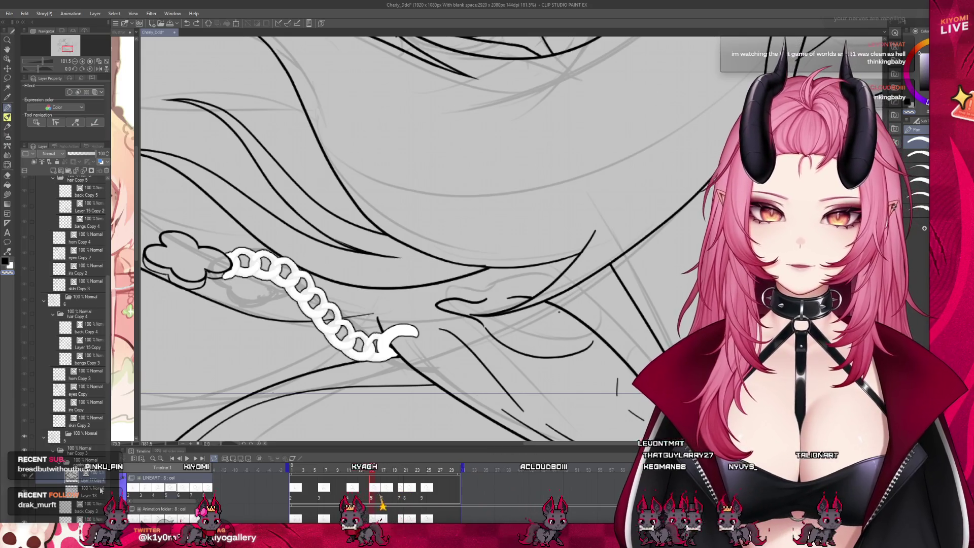
left_click(100, 490)
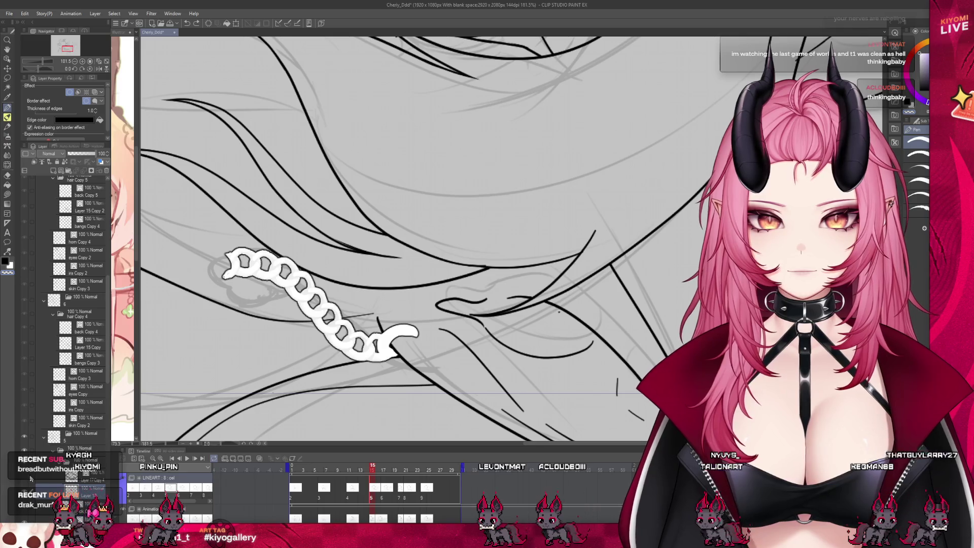
left_click(53, 488)
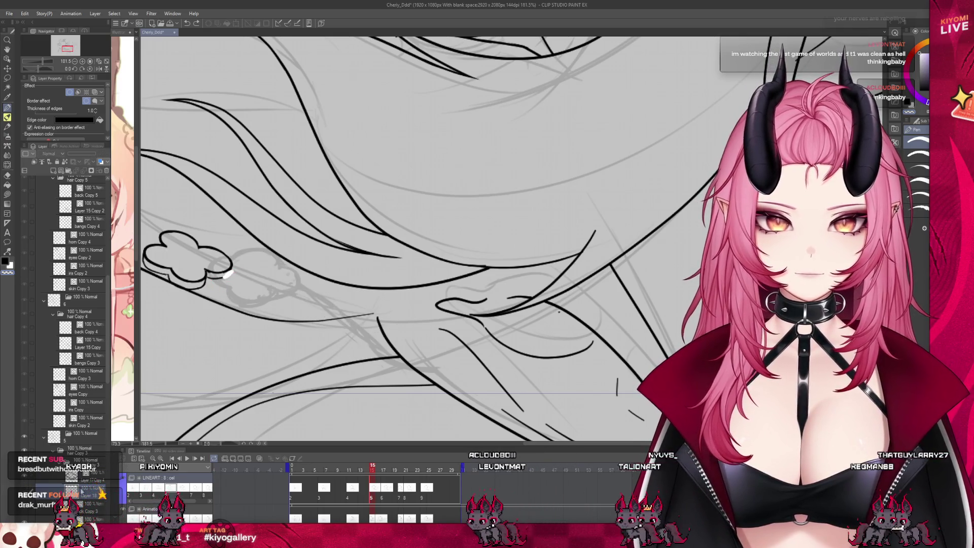
left_click(81, 482)
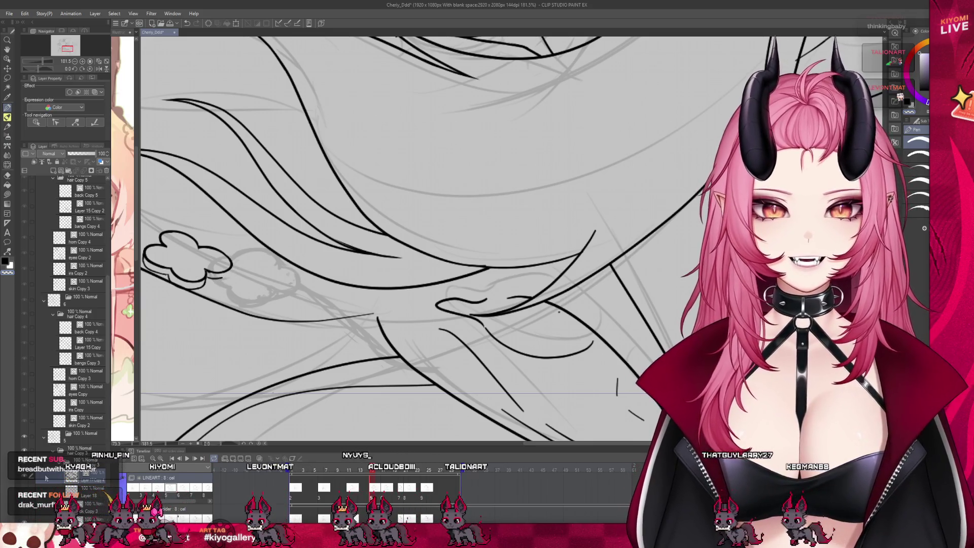
left_click(294, 475)
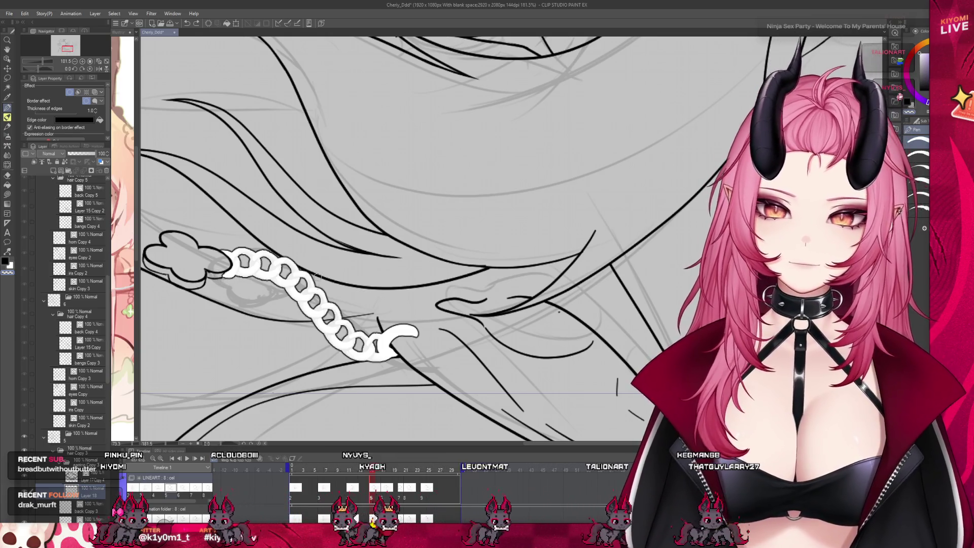
scroll(305, 279, "down", 5)
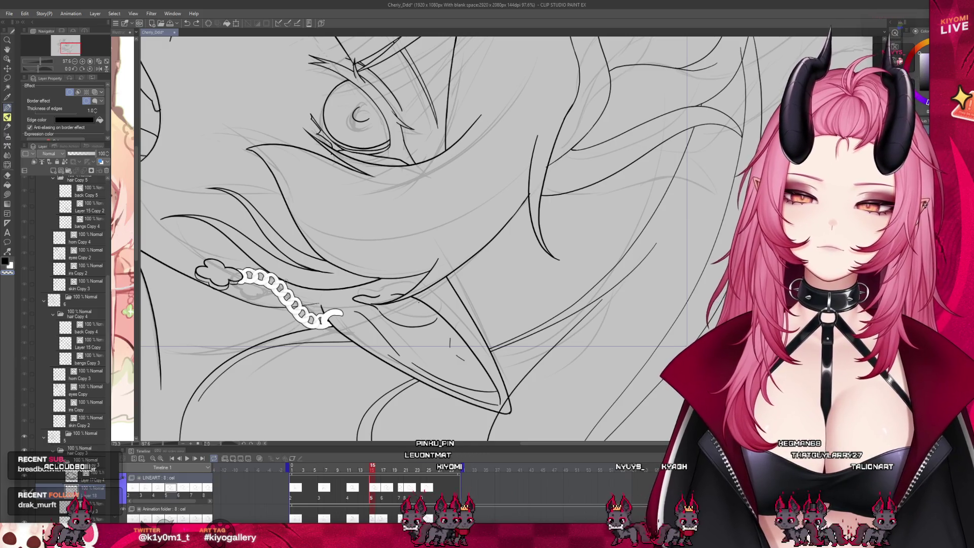
Zoom out and scrub the timeline to preview neighbouring frames
scroll(311, 286, "down", 5)
scroll(312, 286, "up", 2)
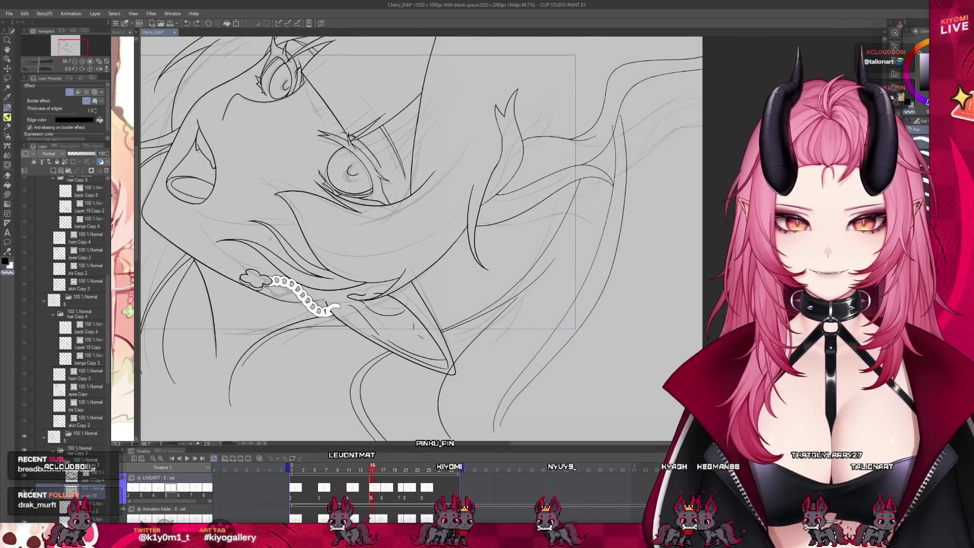
scroll(312, 286, "down", 3)
scroll(311, 287, "up", 3)
mouse_move(371, 472)
left_mouse_down()
mouse_move(355, 479)
mouse_move(376, 488)
left_mouse_up()
left_click(372, 481)
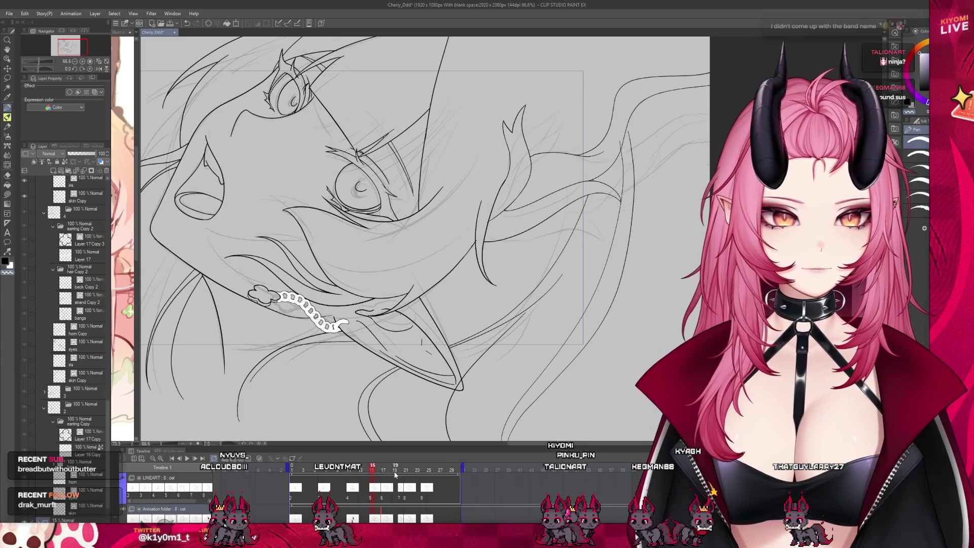
left_click_drag(390, 470, 378, 475)
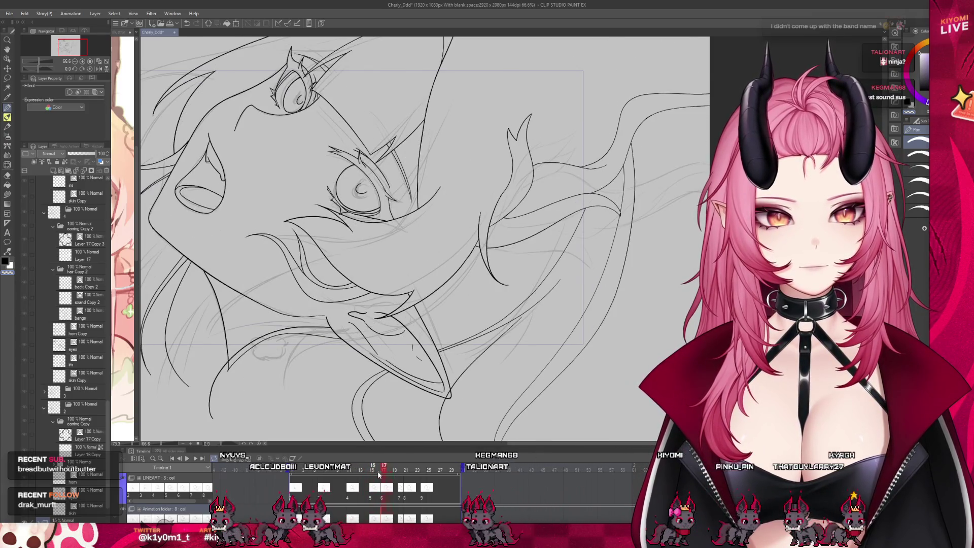
scroll(294, 278, "down", 2)
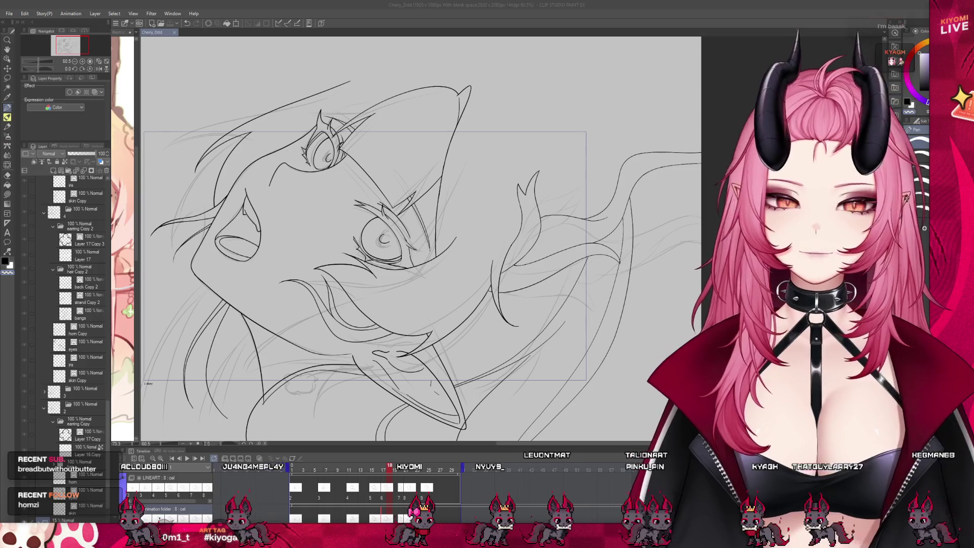
Step back and forth between cels to compare which ones carry the earring
scroll(386, 239, "down", 1)
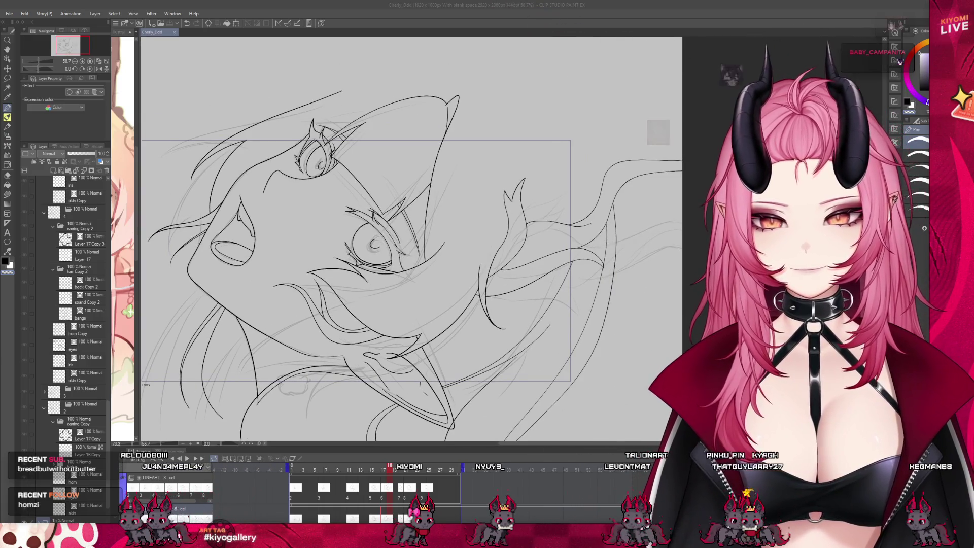
scroll(401, 239, "down", 1)
scroll(345, 259, "up", 2)
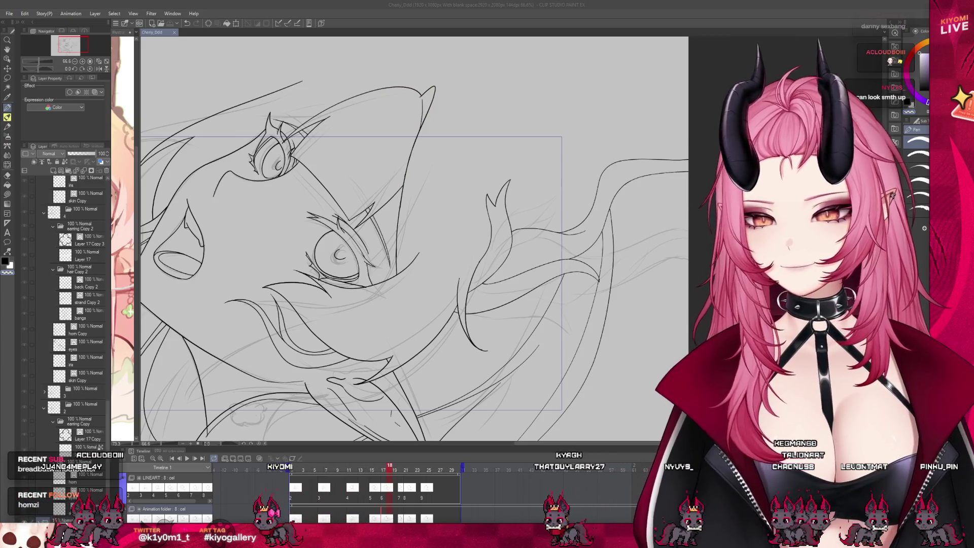
scroll(369, 345, "down", 1)
scroll(371, 244, "down", 2)
scroll(370, 244, "down", 1)
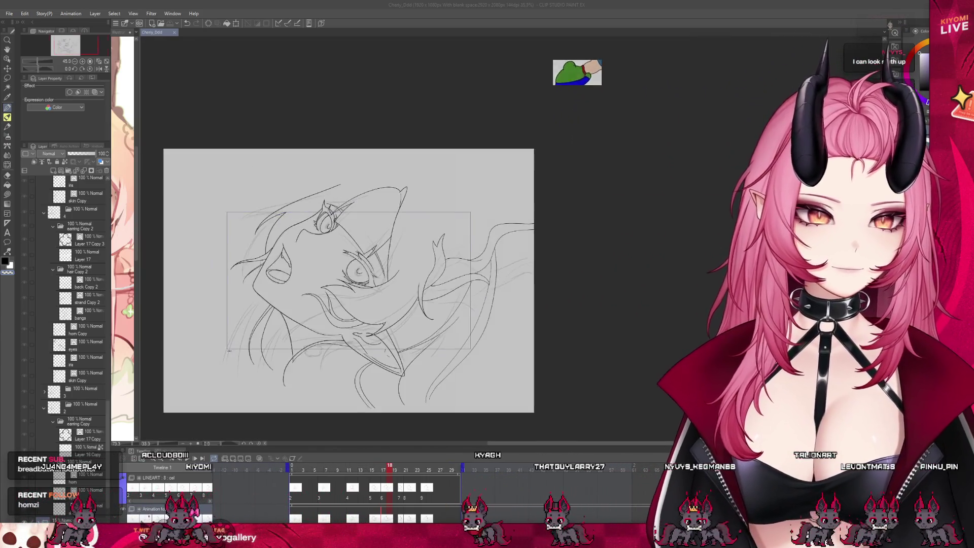
scroll(370, 244, "up", 2)
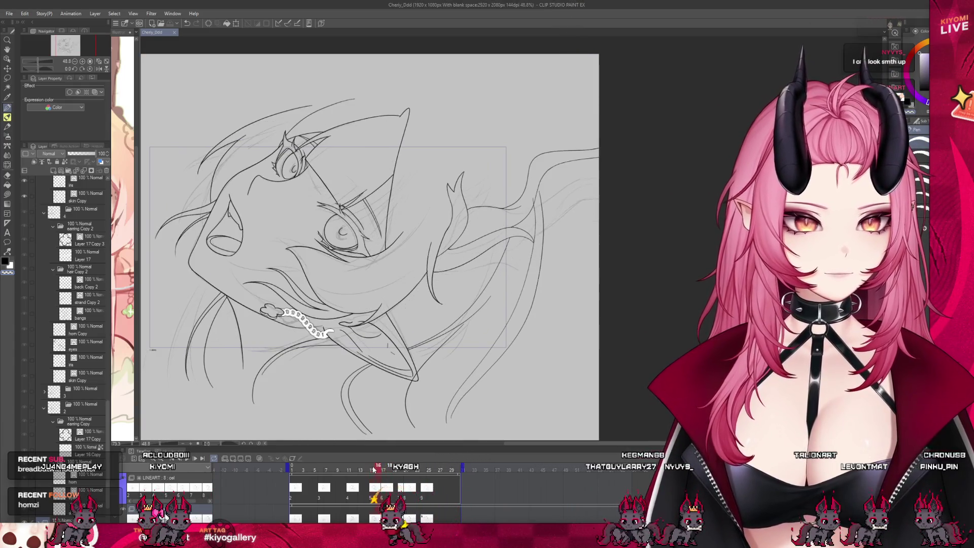
key("ctrl+Left")
key("ctrl+Right")
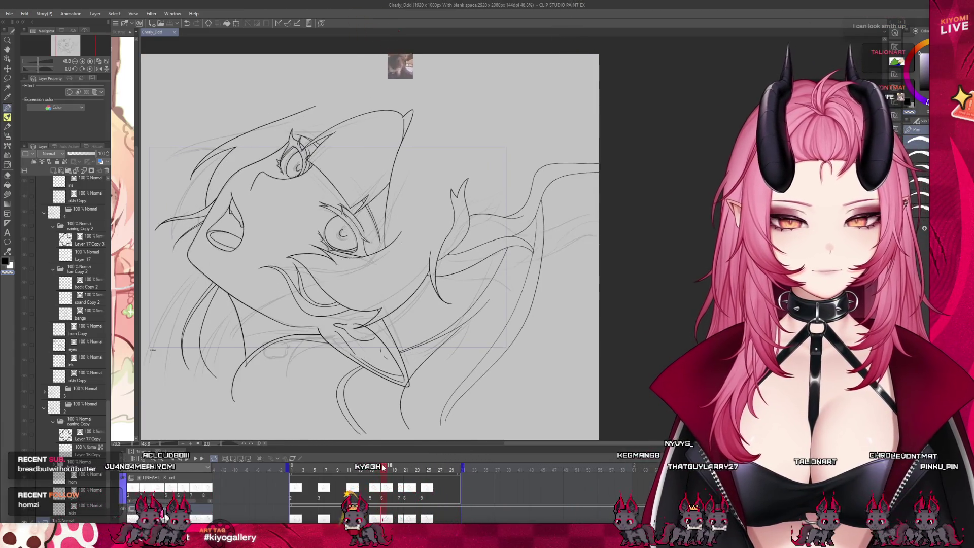
scroll(371, 244, "down", 1)
scroll(371, 244, "up", 1)
scroll(370, 244, "up", 2)
scroll(371, 383, "up", 1)
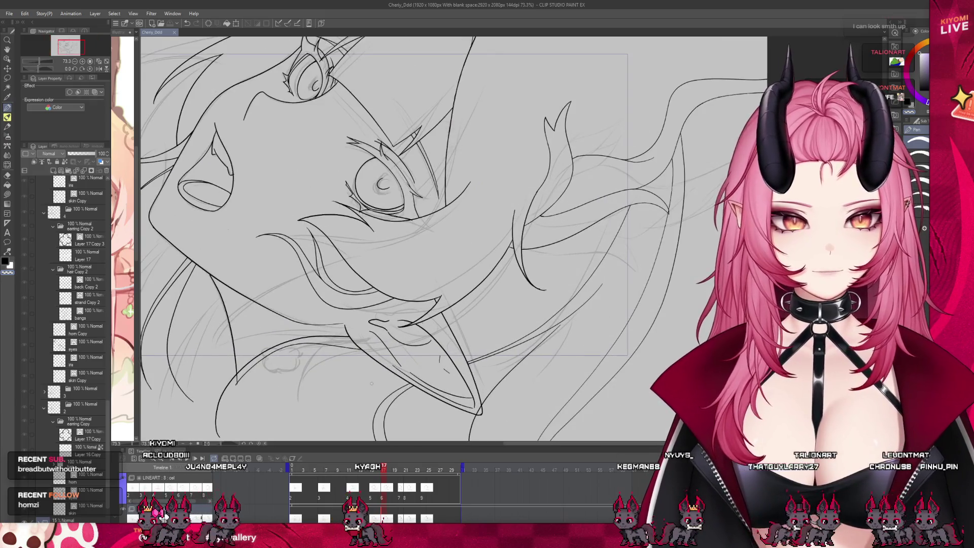
left_click_drag(385, 473, 381, 479)
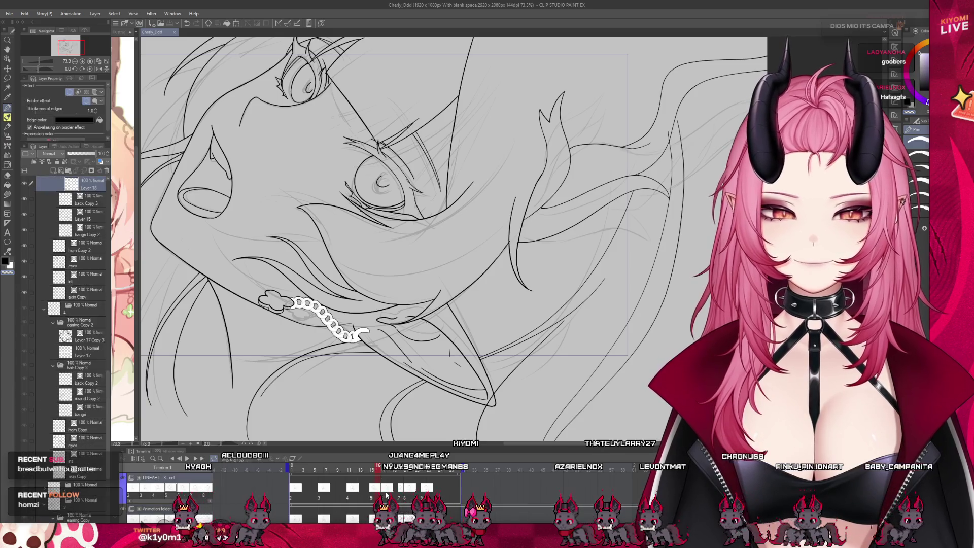
Flip through frames 16–18 and 11, then return to frame 15
key("Right")
key("Left")
key("Right")
key("Right")
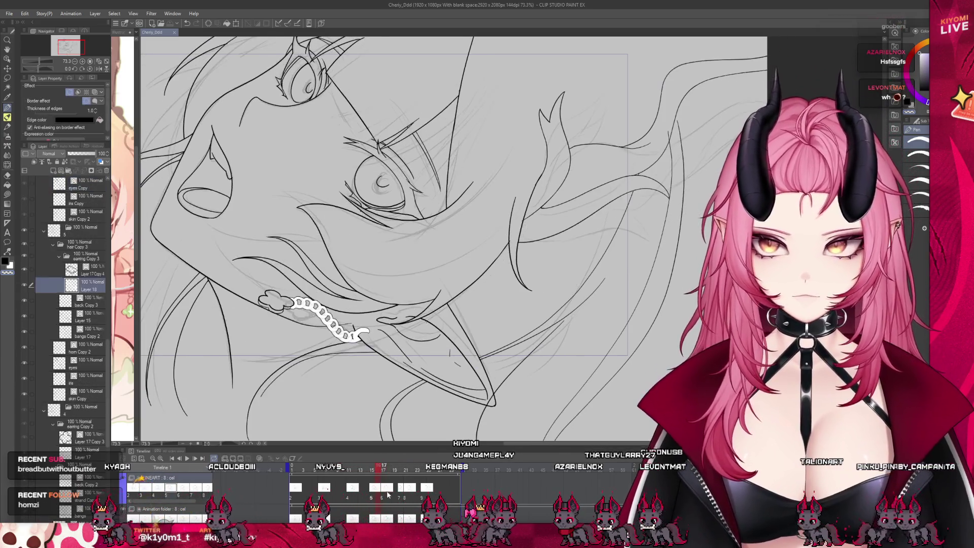
key("Right")
key("Left")
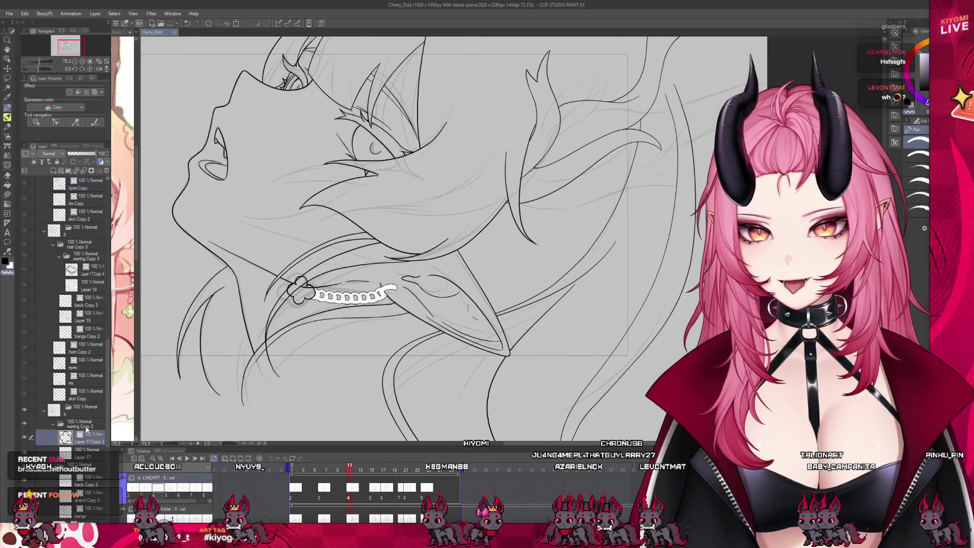
scroll(86, 355, "up", 2)
key("Right")
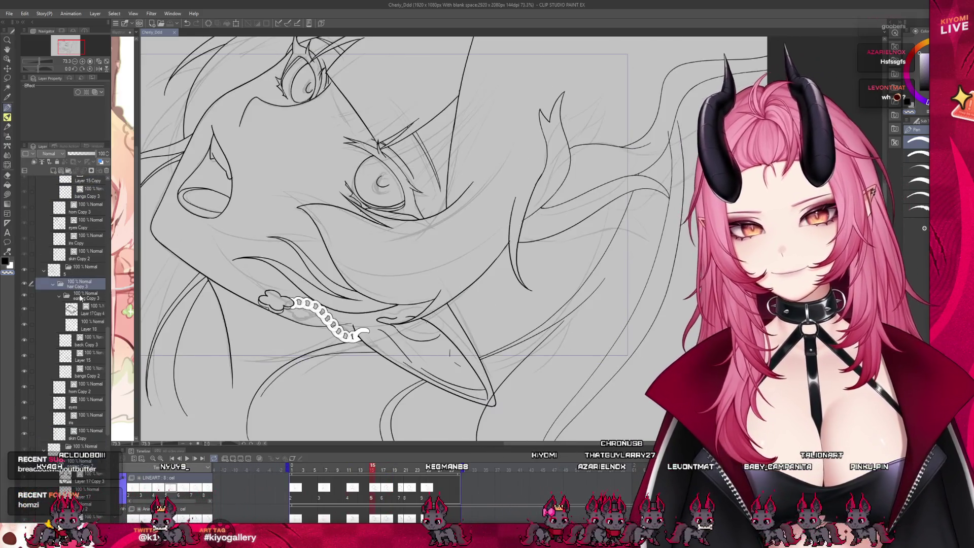
Paste the eating Copy 3 earring folder above hair Copy 4 and nudge the chain down-left
left_click(80, 297)
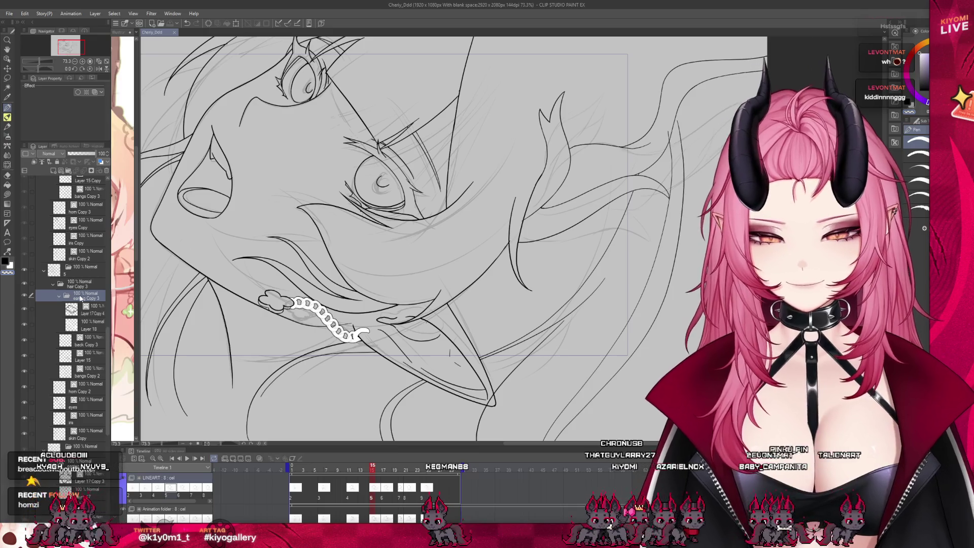
scroll(84, 314, "up", 2)
scroll(82, 325, "up", 2)
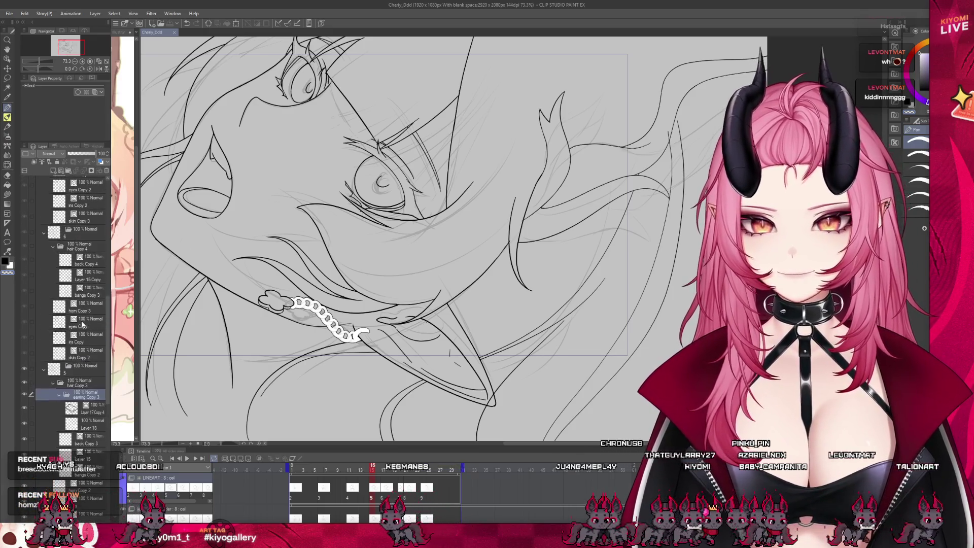
left_click(87, 247)
key("ctrl+v")
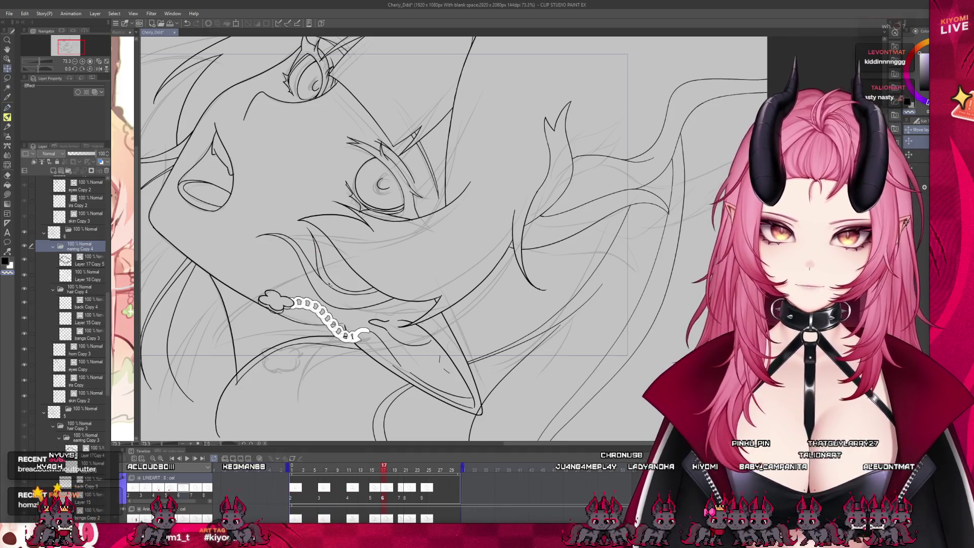
left_click_drag(329, 286, 467, 400)
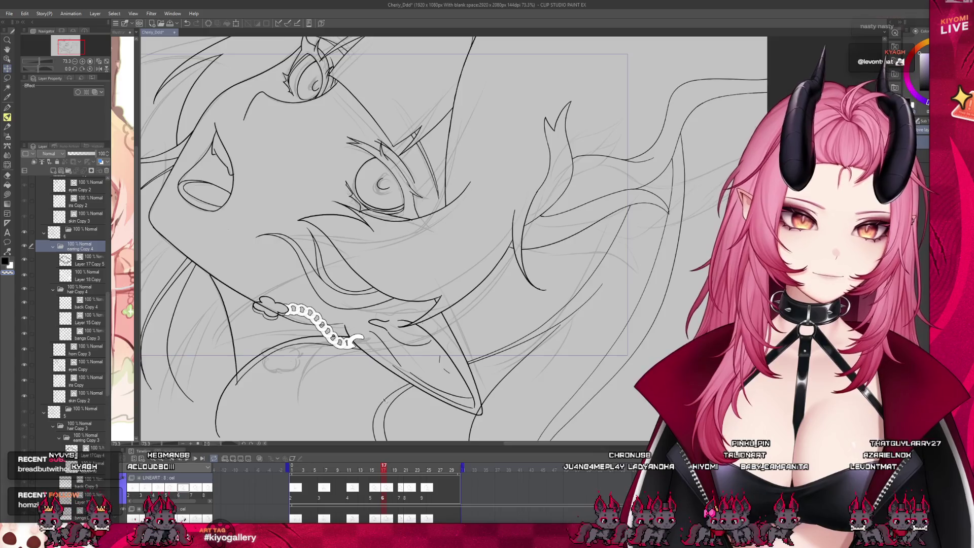
scroll(325, 365, "up", 5)
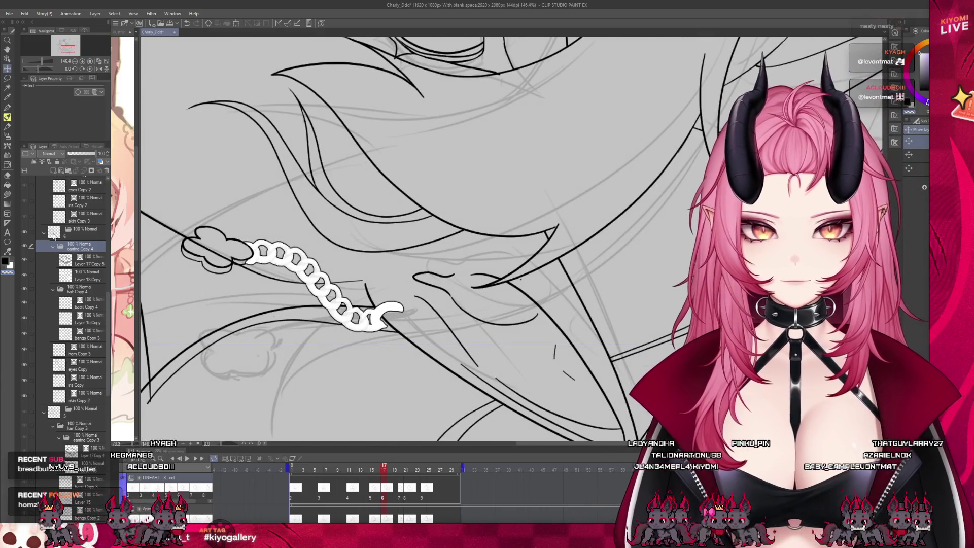
Move, rotate and enlarge the Layer 17 Copy 5 clover, then erase its overlapping bottom outline
left_click(87, 264)
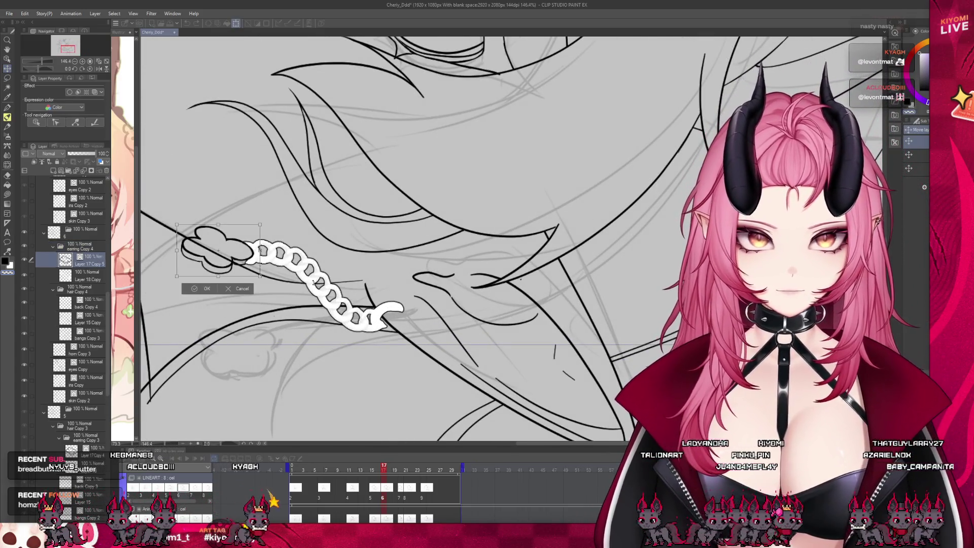
key("ctrl+t")
left_click_drag(218, 250, 237, 347)
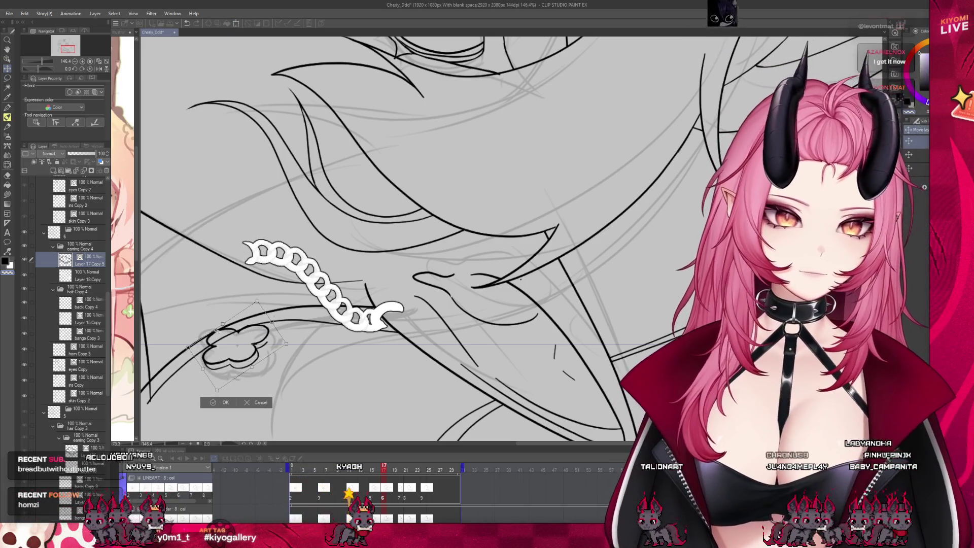
mouse_move(243, 360)
left_mouse_down()
mouse_move(271, 371)
mouse_move(220, 378)
left_mouse_up()
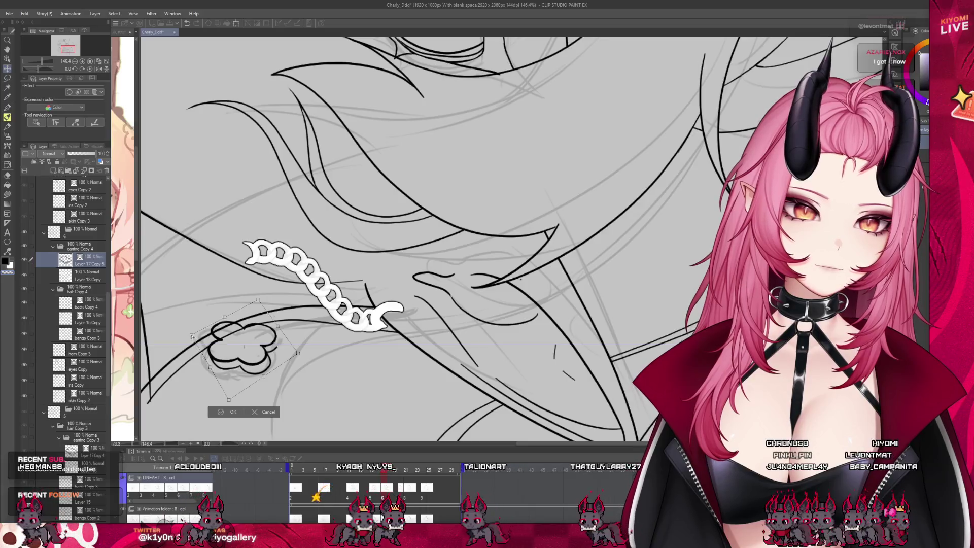
key("Return")
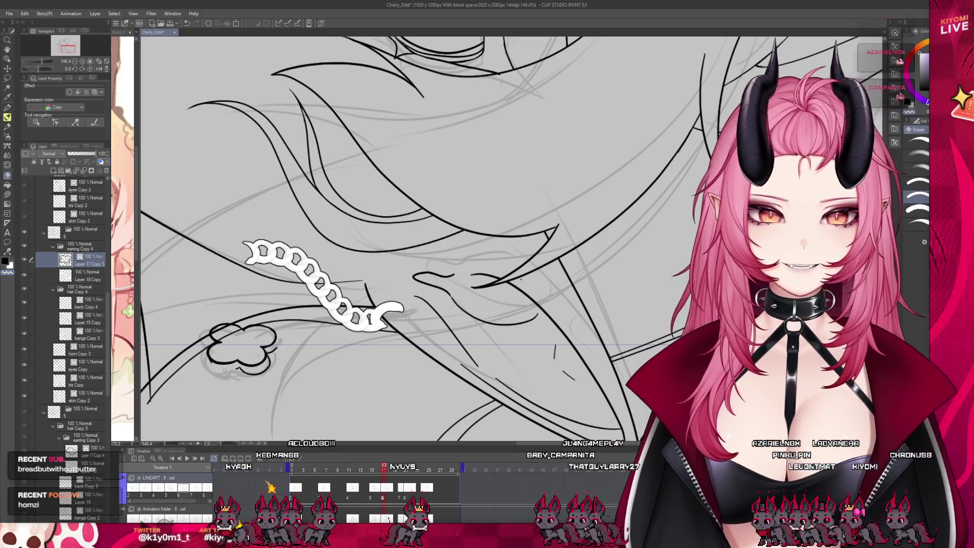
left_click_drag(227, 369, 247, 371)
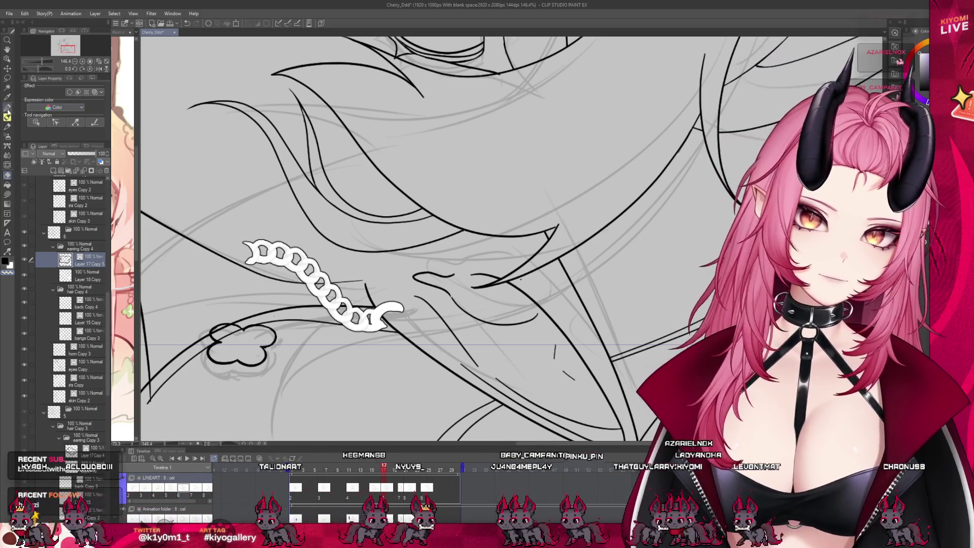
key("p")
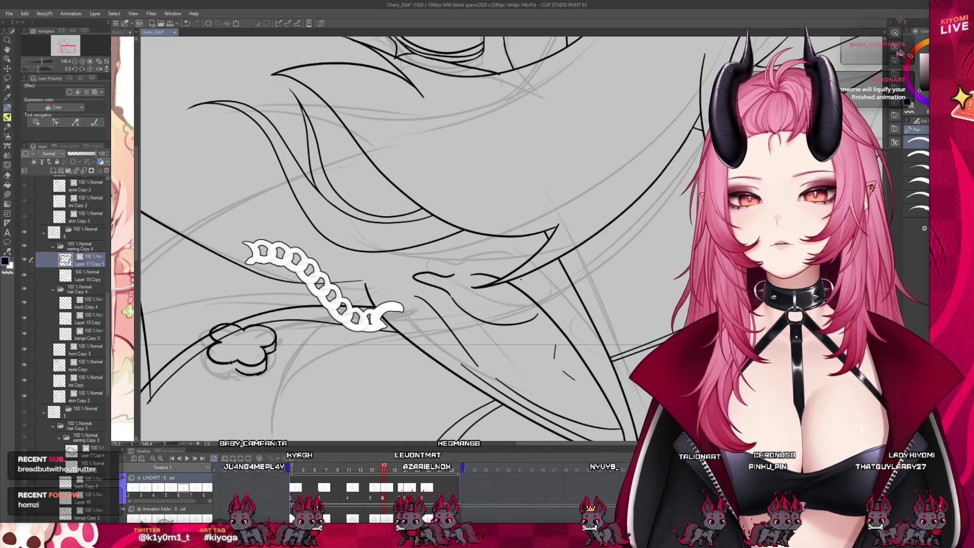
Trace one pen stroke over frame 17's clover lower-left outline to thicken it
left_click_drag(207, 351, 234, 368)
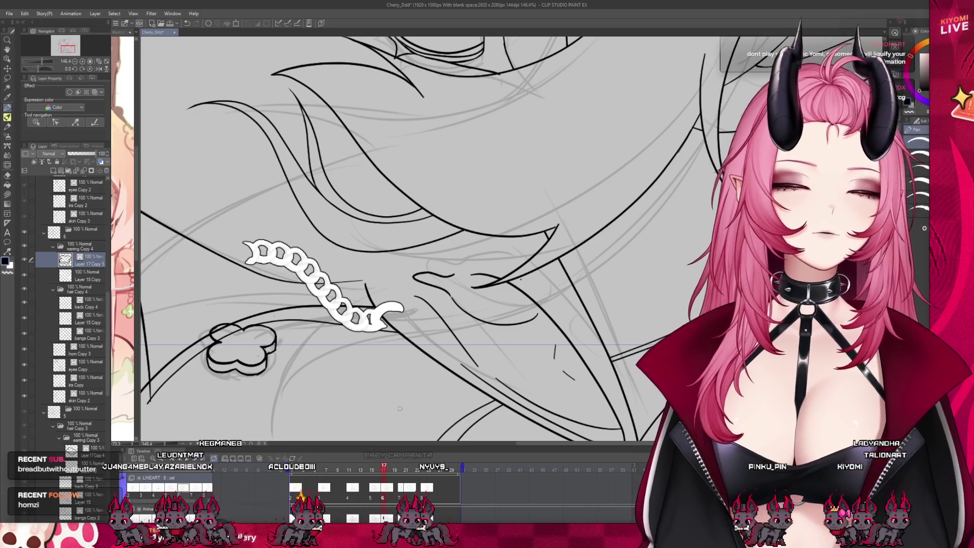
Click through neighbouring frames down to frame 7 to compare the earring
left_click(366, 469)
left_click(333, 471)
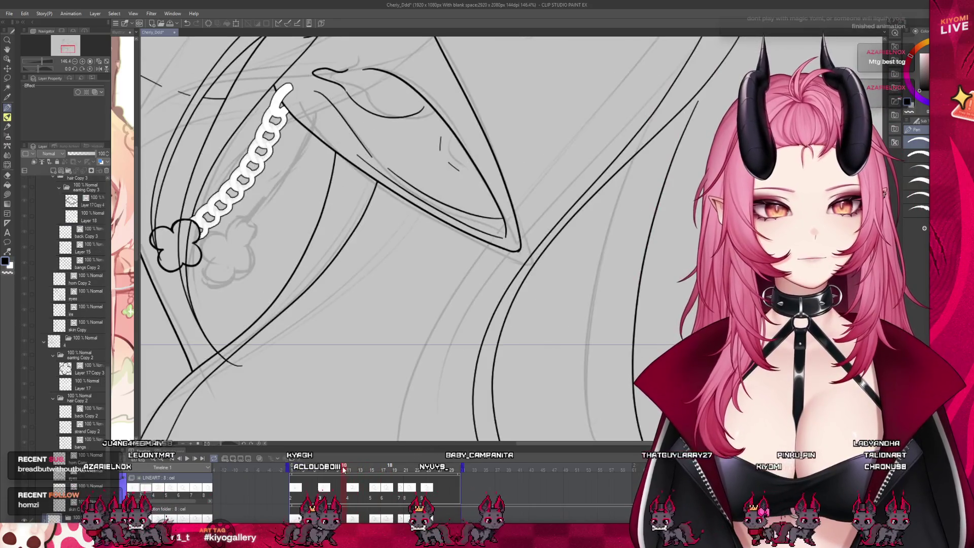
left_click(345, 470)
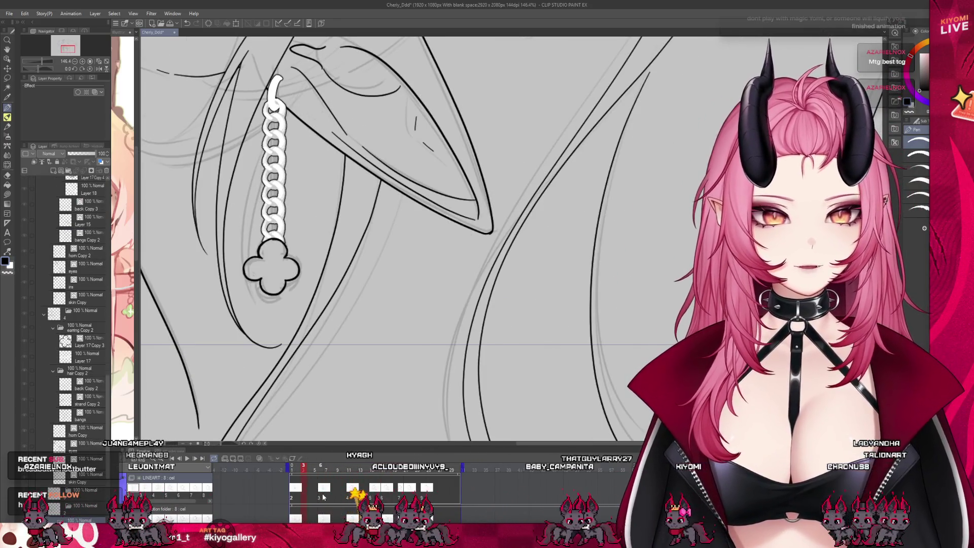
left_click(326, 470)
scroll(318, 257, "up", 4)
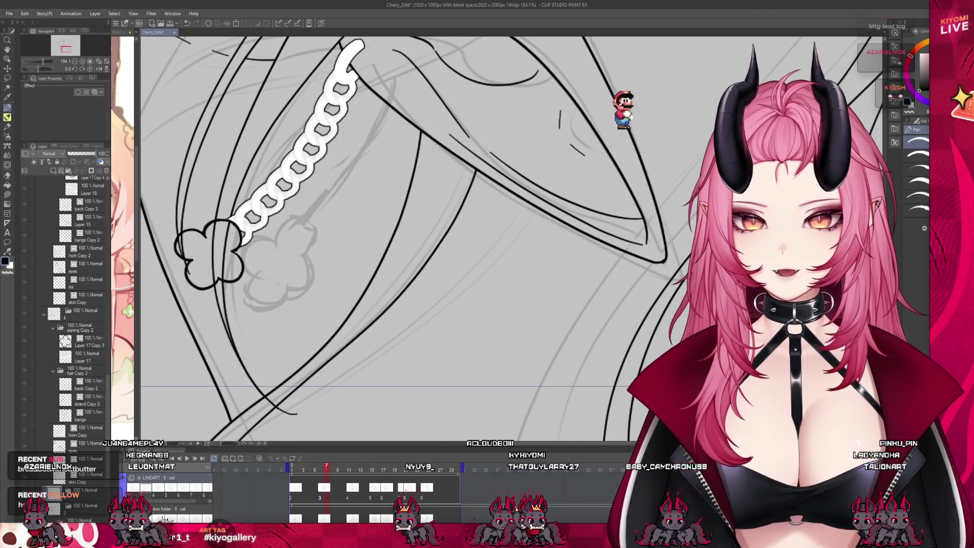
Select Layer 17 Copy 2, jump to the horizontal-chain frame, and select Layer 17 Copy 3
left_click(235, 233, "ctrl+shift")
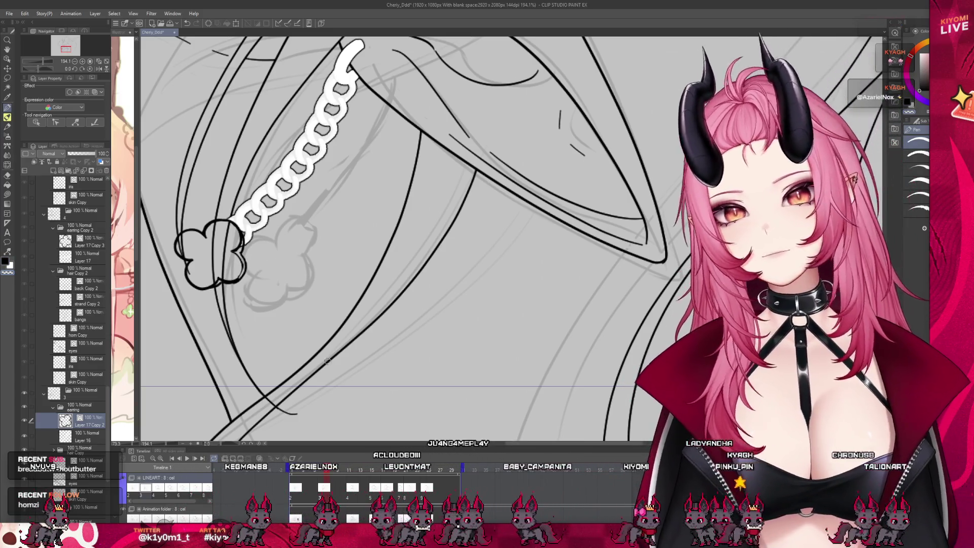
left_click(354, 495)
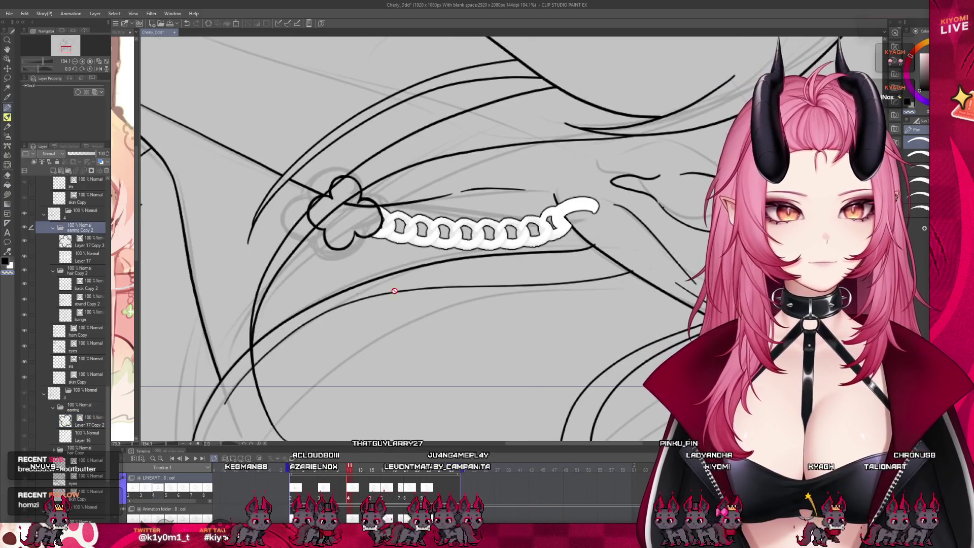
left_click(91, 248)
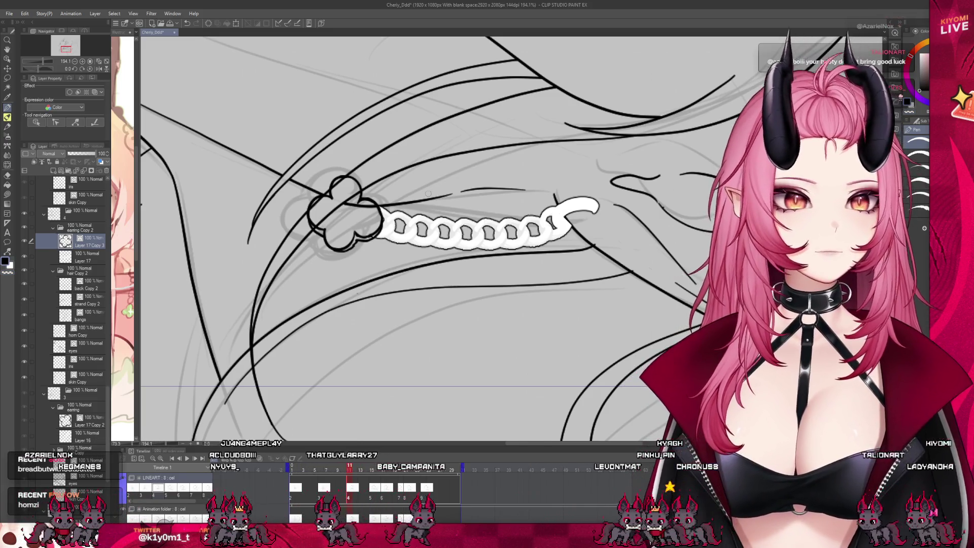
Zoom out, scrub the playhead from frame 5 through 26 to preview, then zoom back in
scroll(315, 258, "down", 2)
scroll(315, 258, "down", 2)
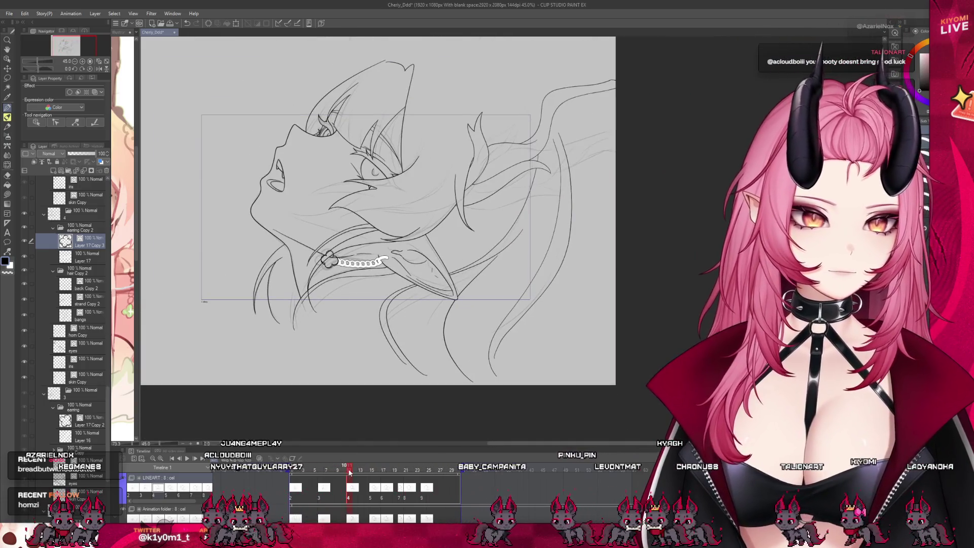
left_click(297, 477)
left_click(317, 477)
left_click_drag(318, 477, 380, 490)
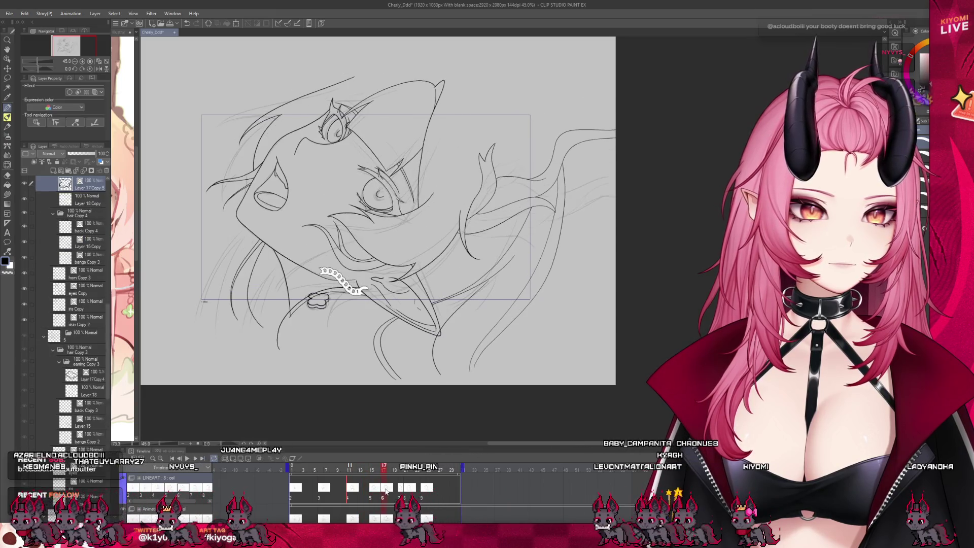
left_click_drag(380, 489, 438, 490)
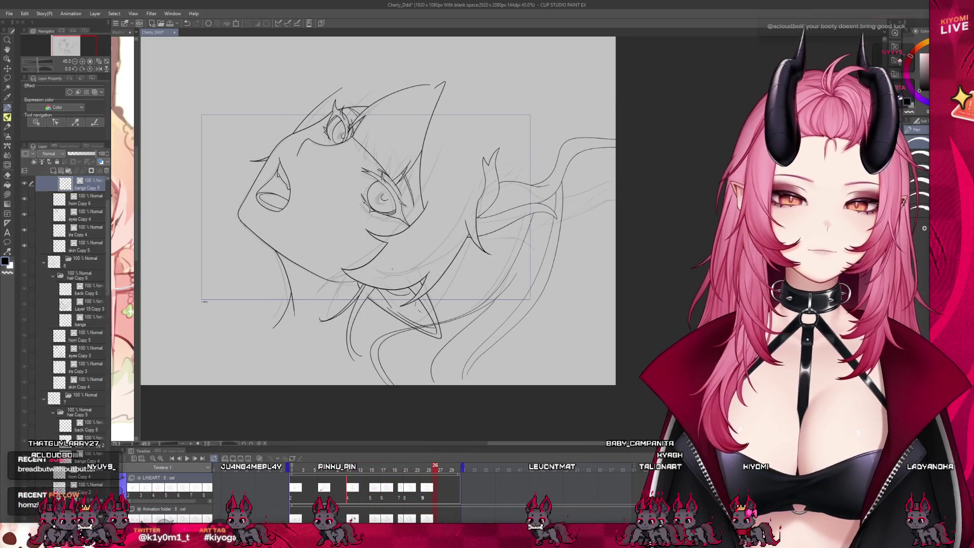
scroll(313, 300, "up", 1)
scroll(312, 300, "up", 2)
scroll(313, 300, "up", 1)
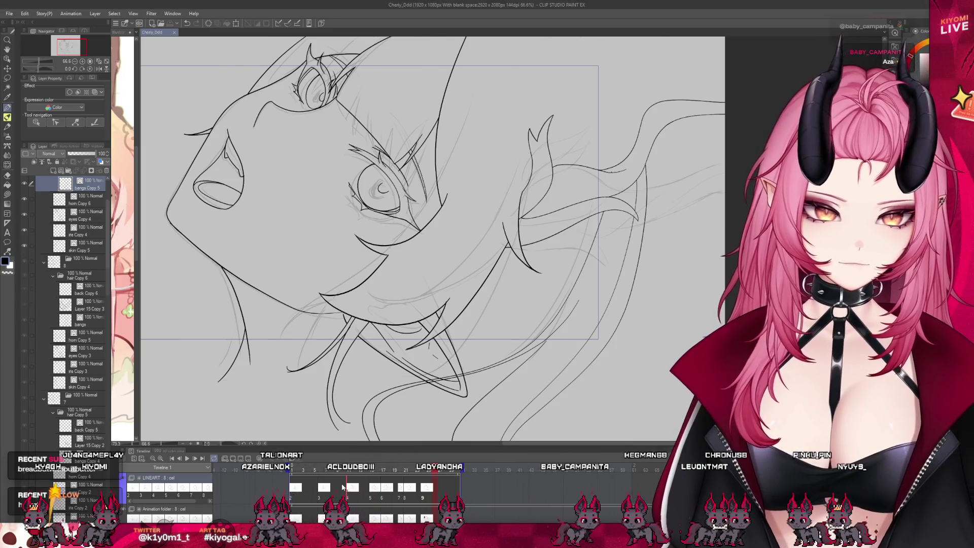
Go to frame 17 and fade Layer 18 Copy's old chain to low opacity
left_click(350, 488)
left_click(370, 489)
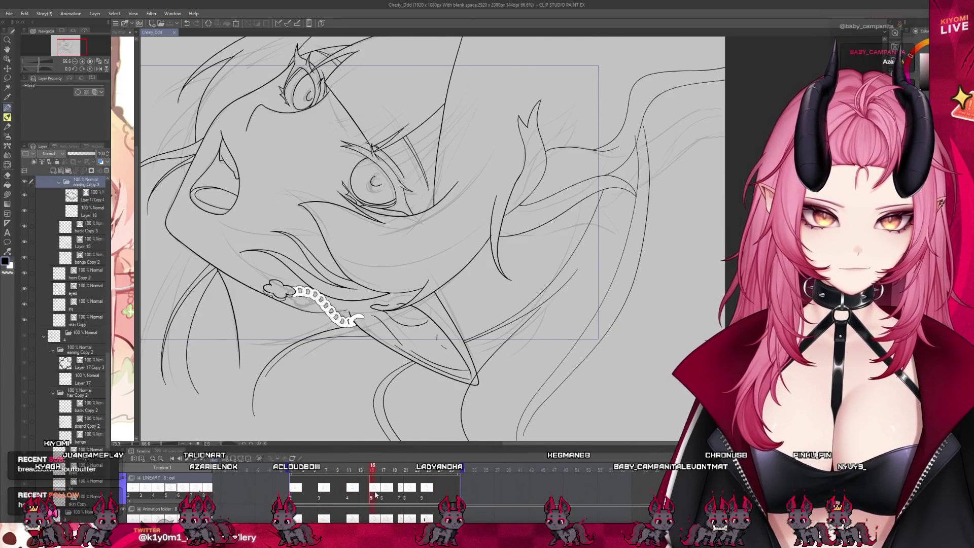
left_click(383, 493)
scroll(300, 349, "up", 5)
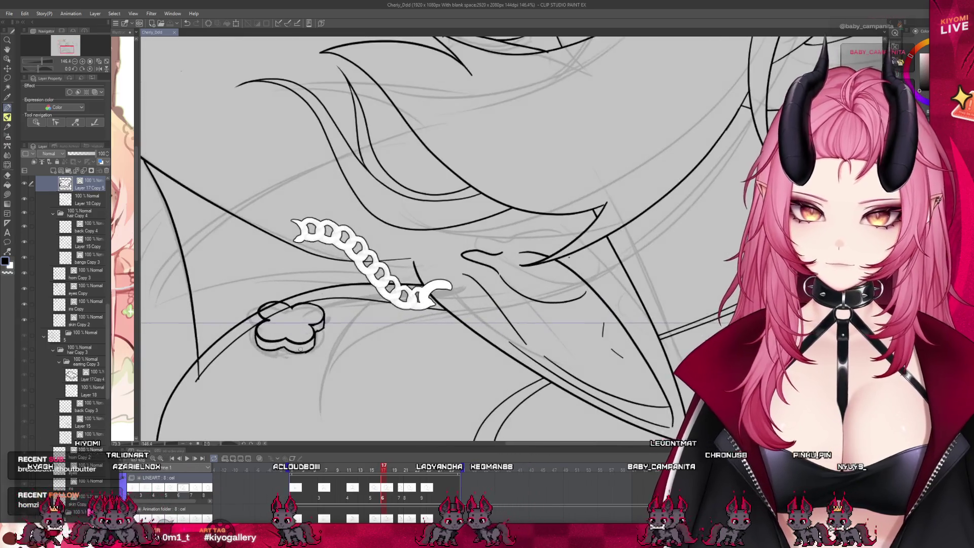
scroll(81, 253, "up", 3)
left_click(87, 312)
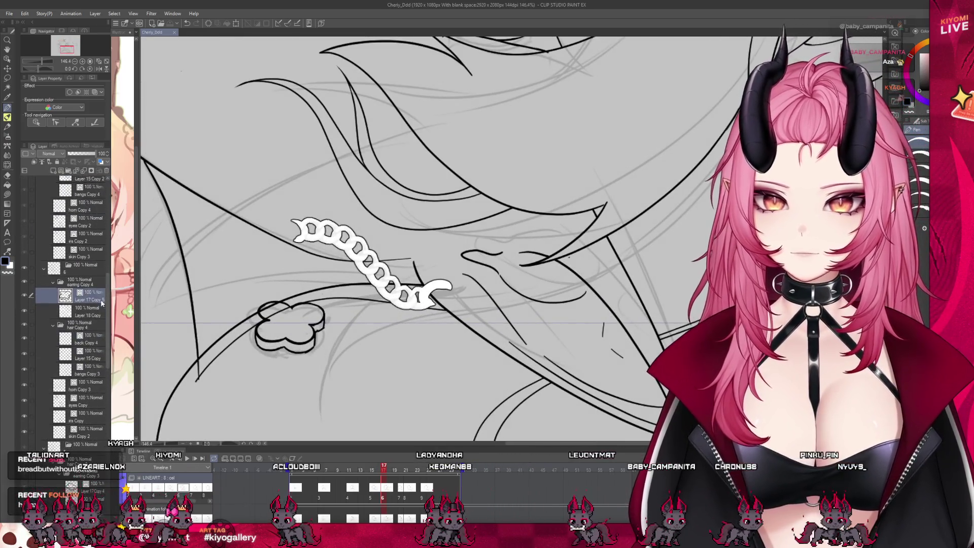
left_click(74, 154)
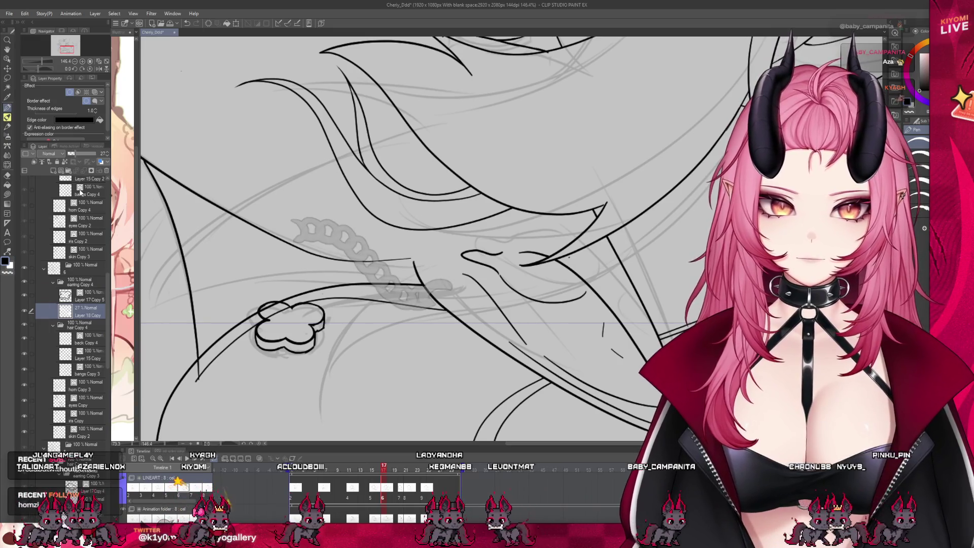
On new Layer 19, draw a white chain from the clover with border edge 2
left_click(53, 171)
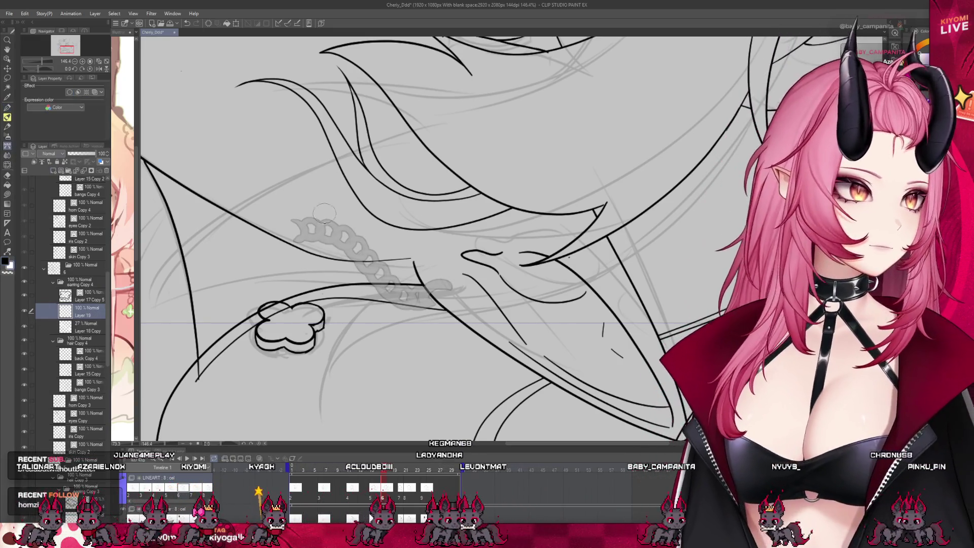
left_click_drag(293, 327, 373, 293)
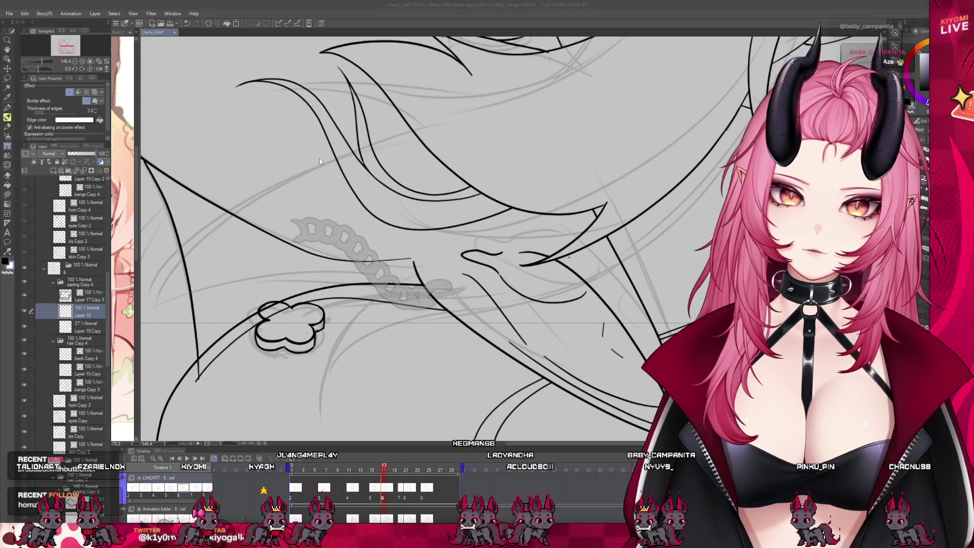
left_click(96, 111)
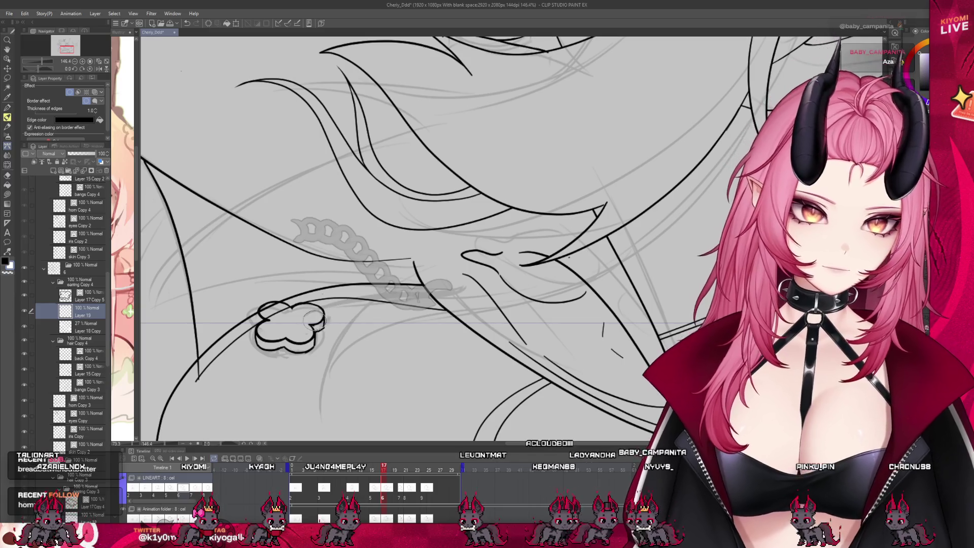
left_click_drag(311, 317, 358, 310)
key("ctrl+z")
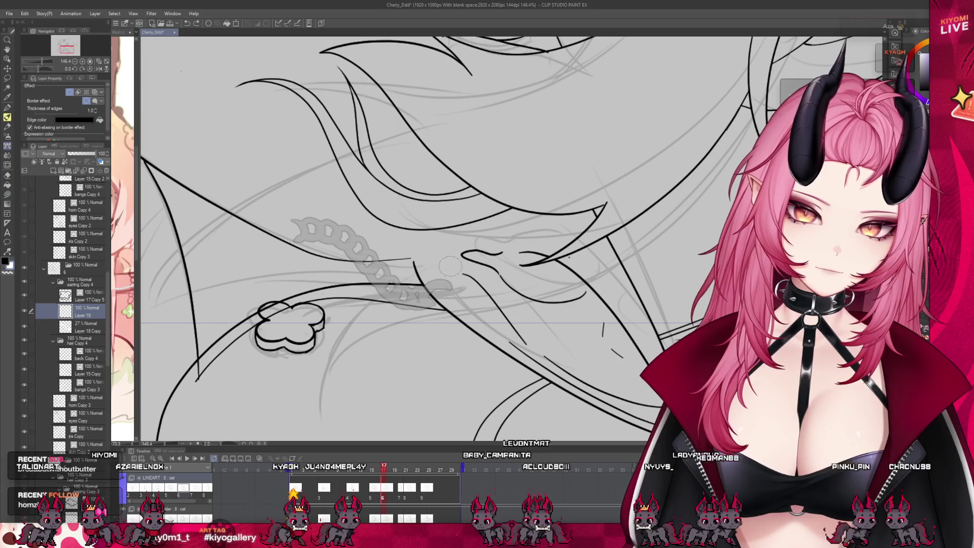
key("ctrl+z")
mouse_move(421, 281)
left_mouse_down()
mouse_move(304, 325)
mouse_move(444, 281)
left_mouse_up()
key("ctrl+z")
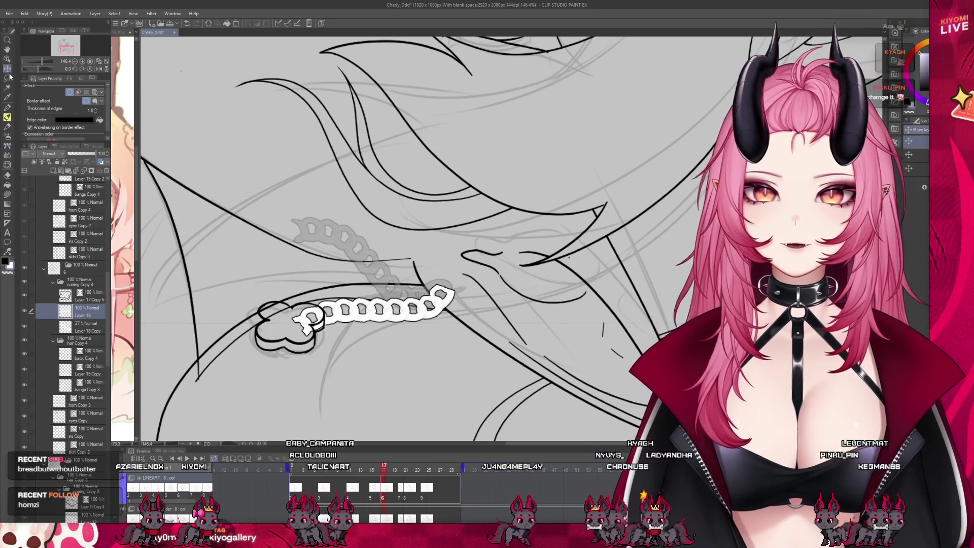
left_click(7, 107)
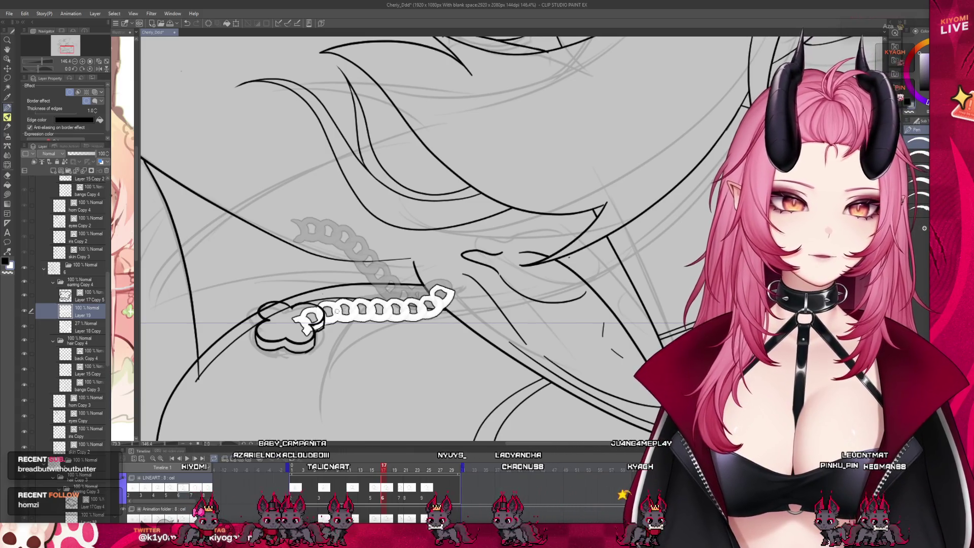
Nudge the clover on Layer 17 Copy 5 down-left and touch up the chain's last link
left_click(87, 300)
key("k")
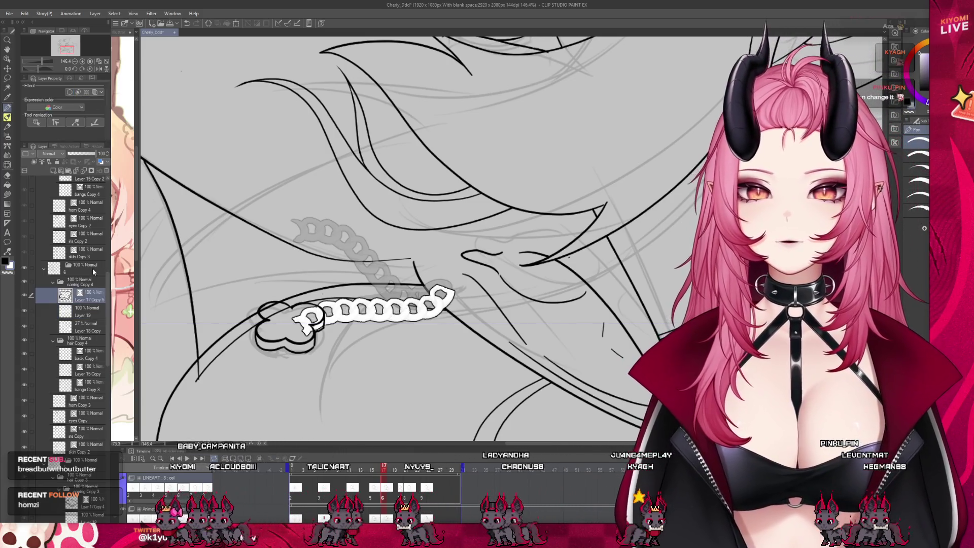
left_click_drag(335, 312, 325, 317)
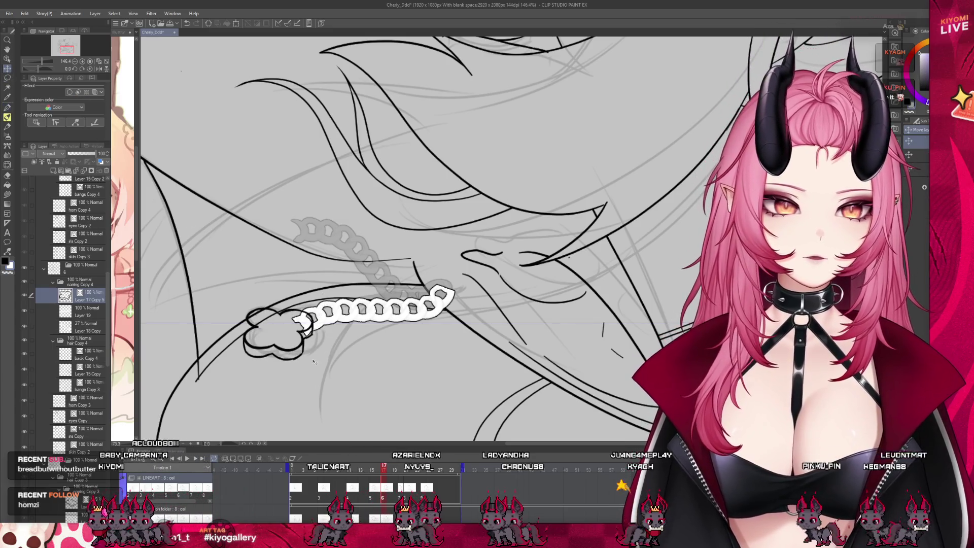
key("p")
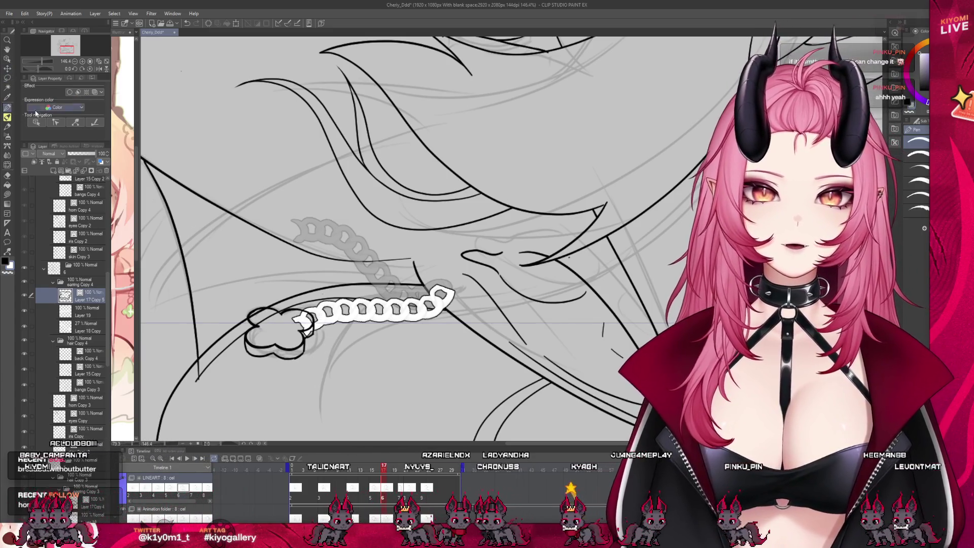
left_click(84, 311)
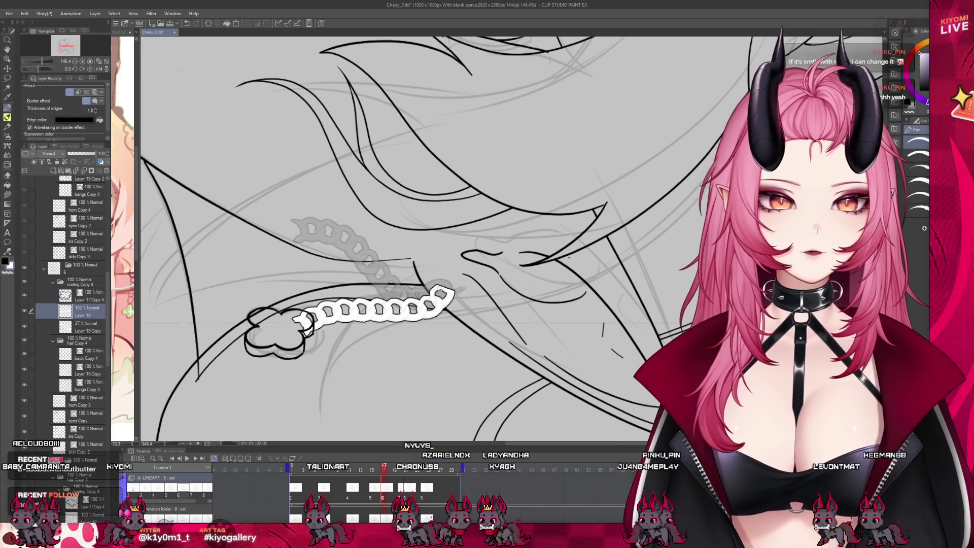
left_click_drag(449, 279, 441, 296)
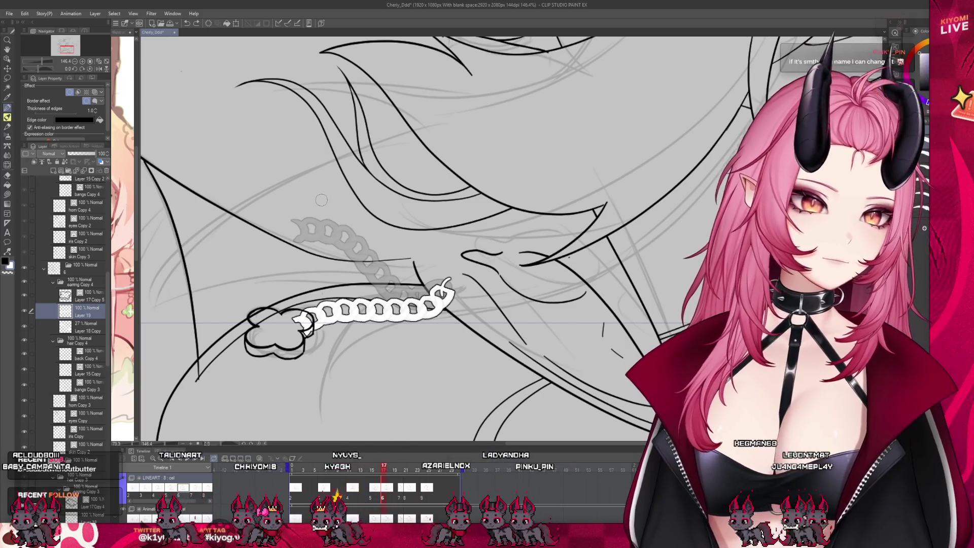
Narrow, slightly rotate and shift the new chain left toward the clover with Ctrl+T
key("ctrl+t")
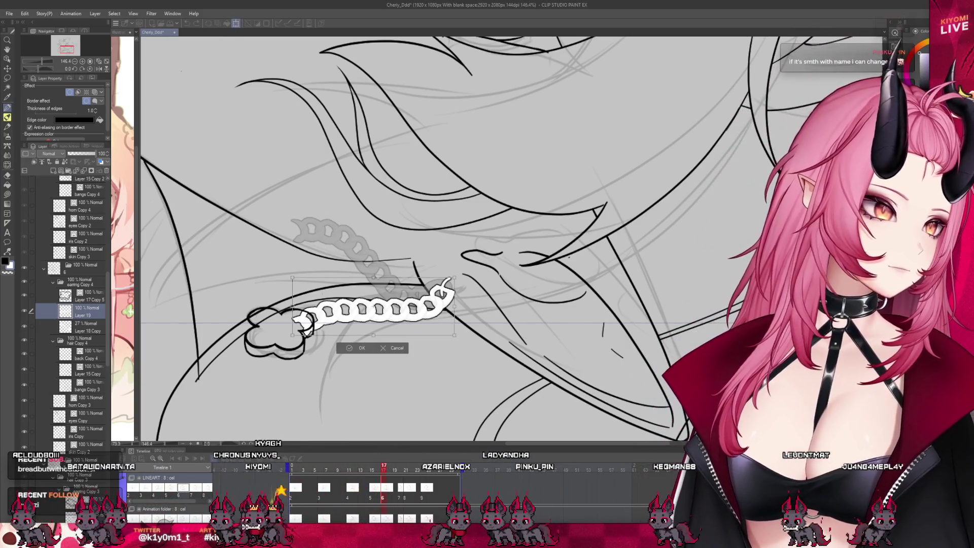
left_click_drag(293, 307, 311, 300)
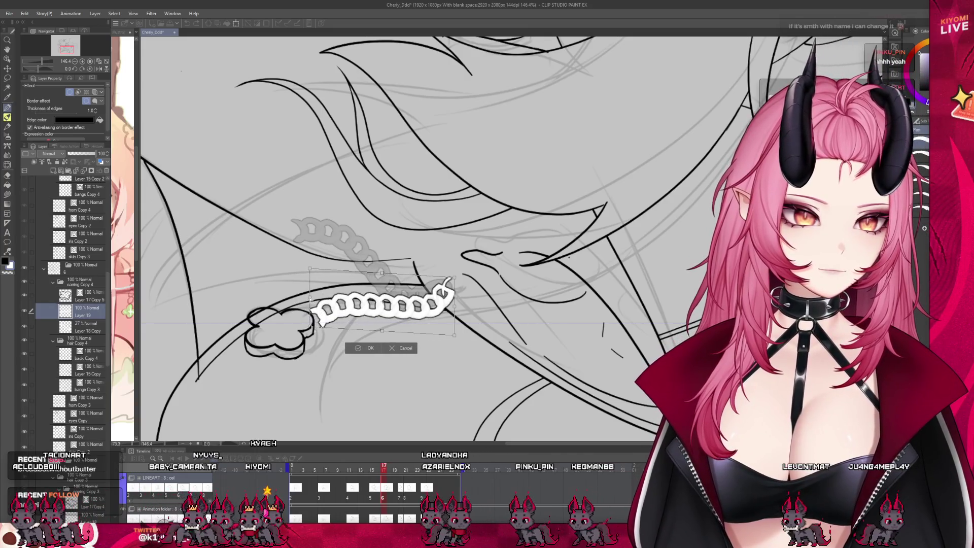
left_click_drag(454, 305, 431, 307)
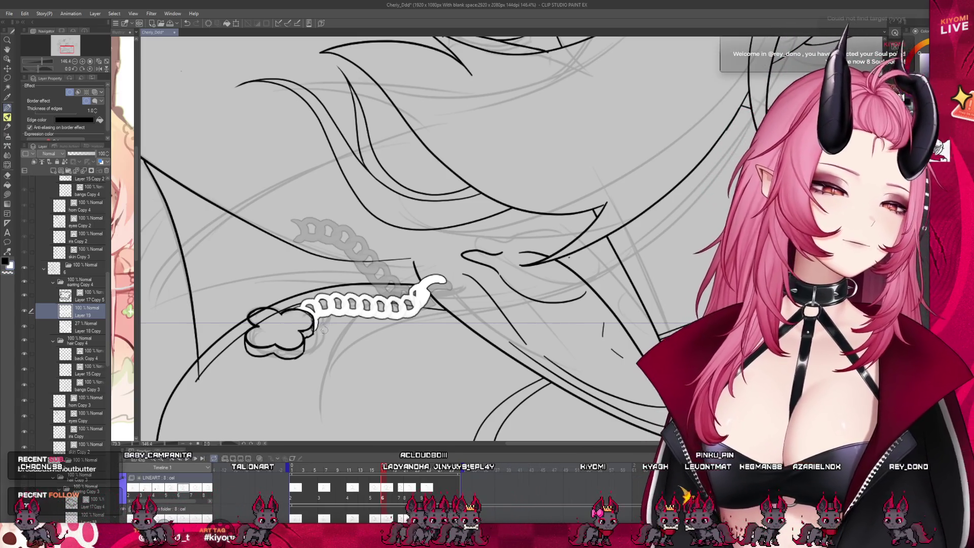
Preview the neighbouring frames, then play the face animation from the Timeline to review it
scroll(415, 325, "down", 5)
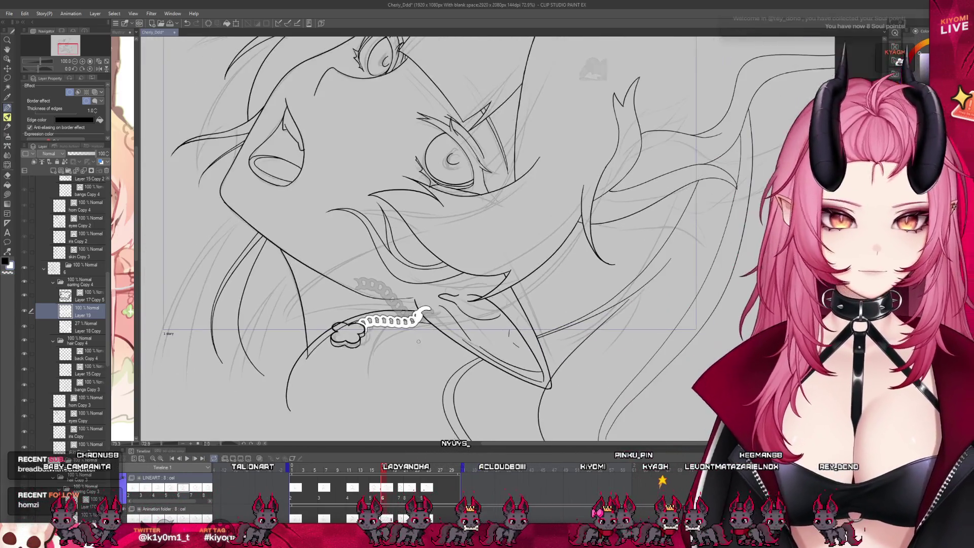
scroll(429, 286, "up", 1)
scroll(430, 287, "down", 2)
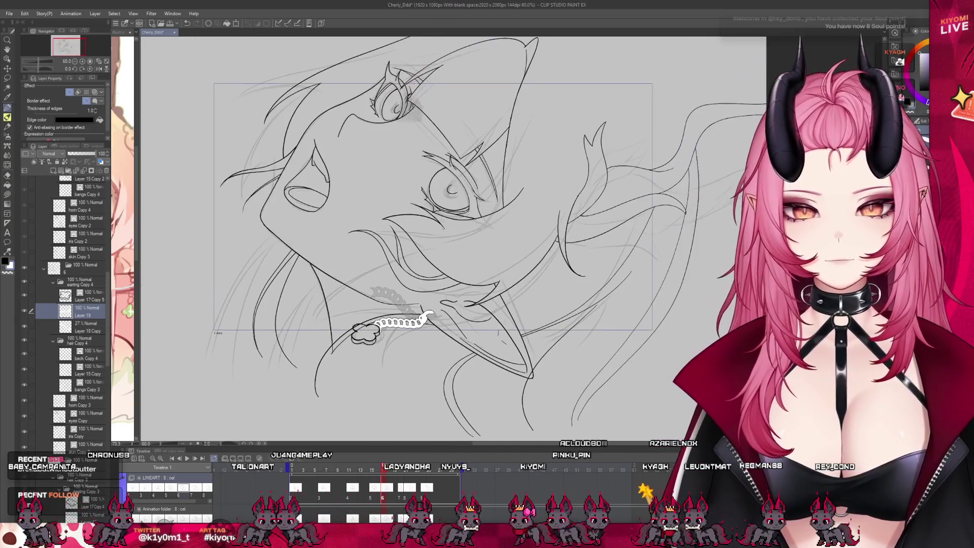
scroll(406, 314, "up", 2)
scroll(390, 331, "down", 1)
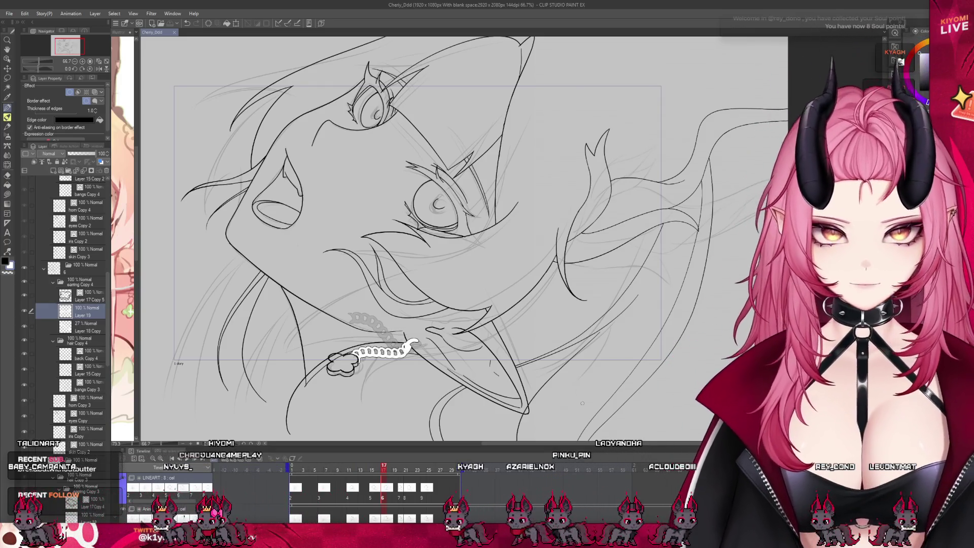
scroll(383, 363, "down", 2)
key("space")
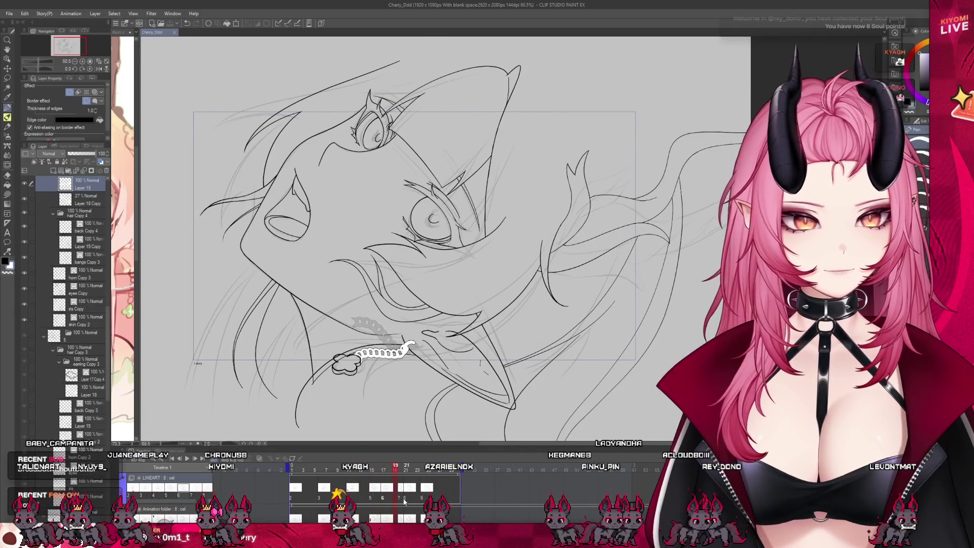
left_click(293, 471)
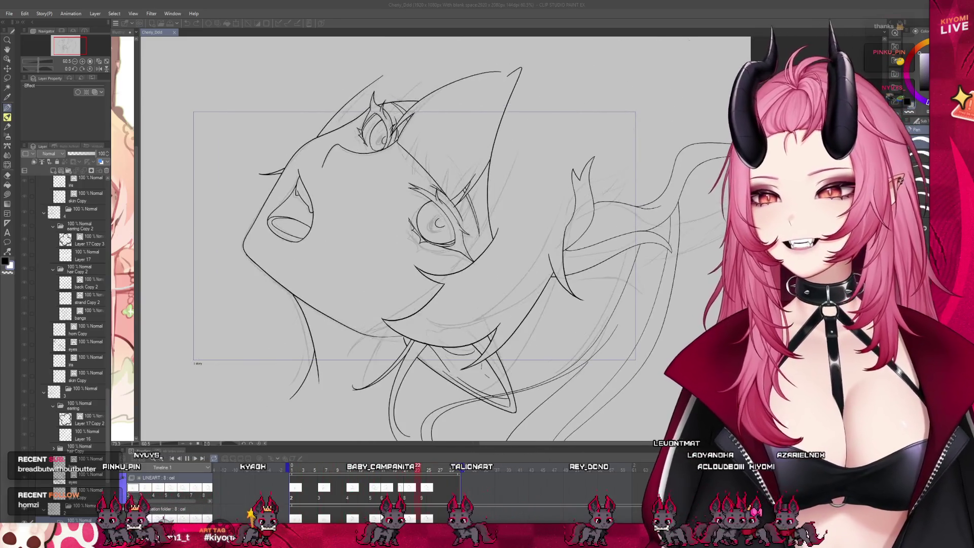
scroll(327, 299, "down", 2)
Stop playback and scrub the Timeline back to frame 17
scroll(348, 270, "up", 2)
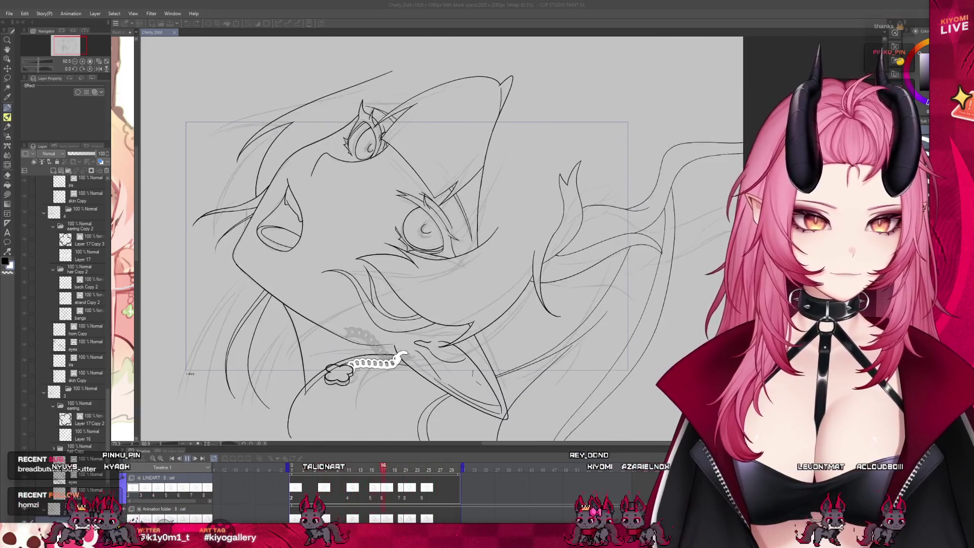
left_click(185, 461)
scroll(373, 338, "down", 1)
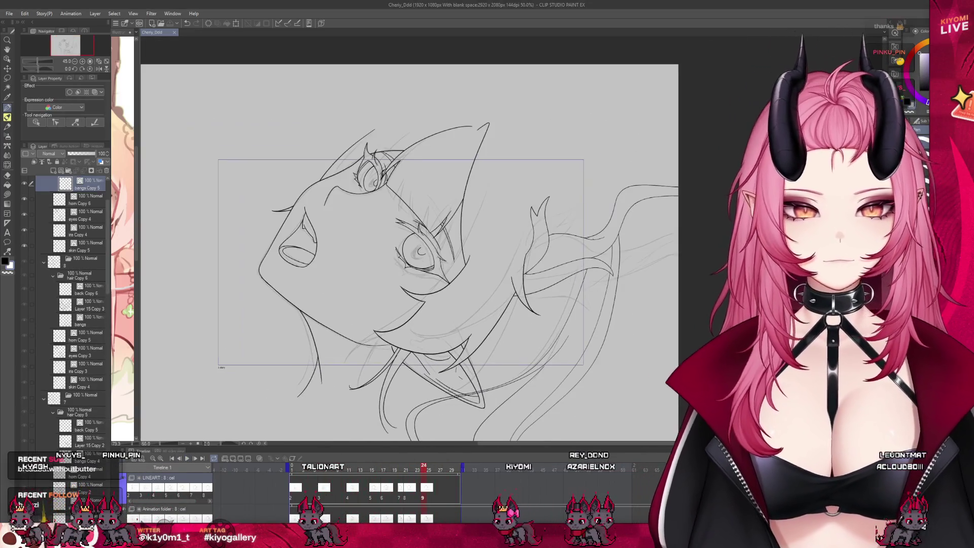
mouse_move(423, 474)
left_mouse_down()
mouse_move(391, 478)
mouse_move(401, 481)
left_mouse_up()
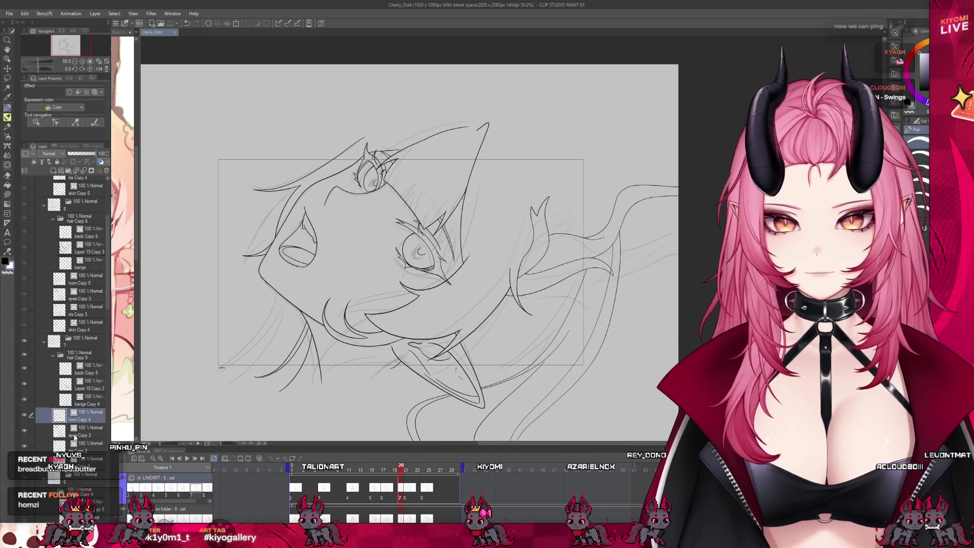
scroll(74, 432, "down", 3)
key("Left")
key("Left")
key("Left")
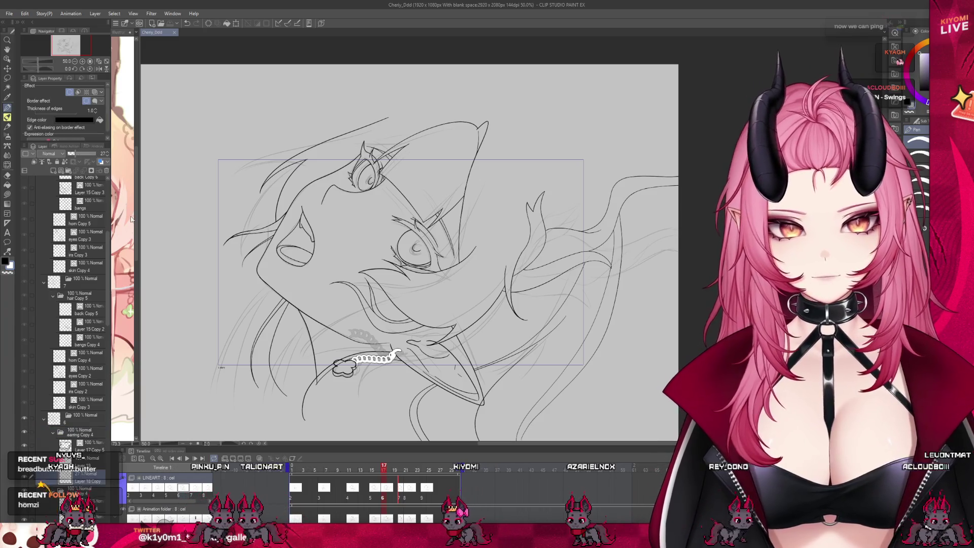
On frame 20, select the earring's clover charm layer and delete it
left_click(86, 432)
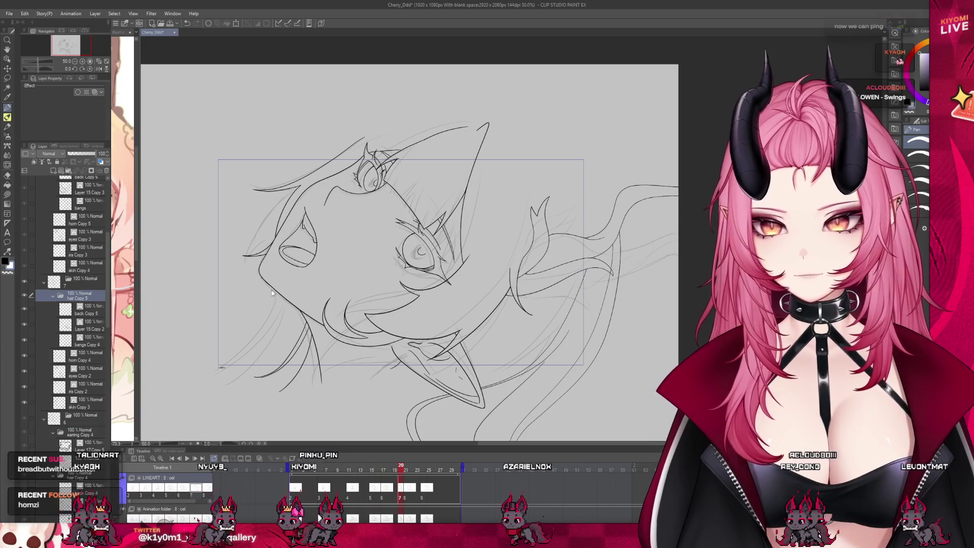
key("Right")
key("Right")
key("Right")
scroll(392, 374, "up", 2)
scroll(356, 356, "up", 1)
scroll(345, 325, "up", 1)
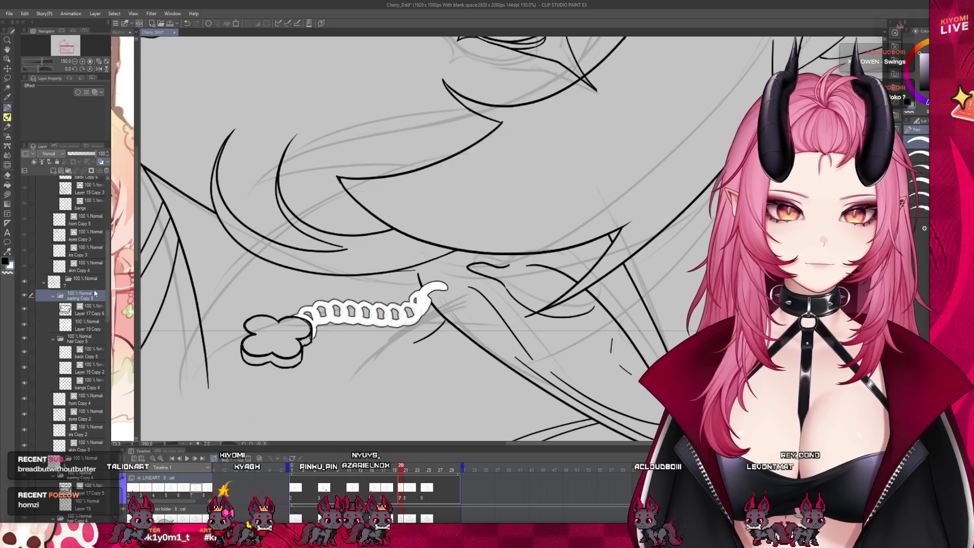
key("alt+bracketleft")
left_click(107, 172)
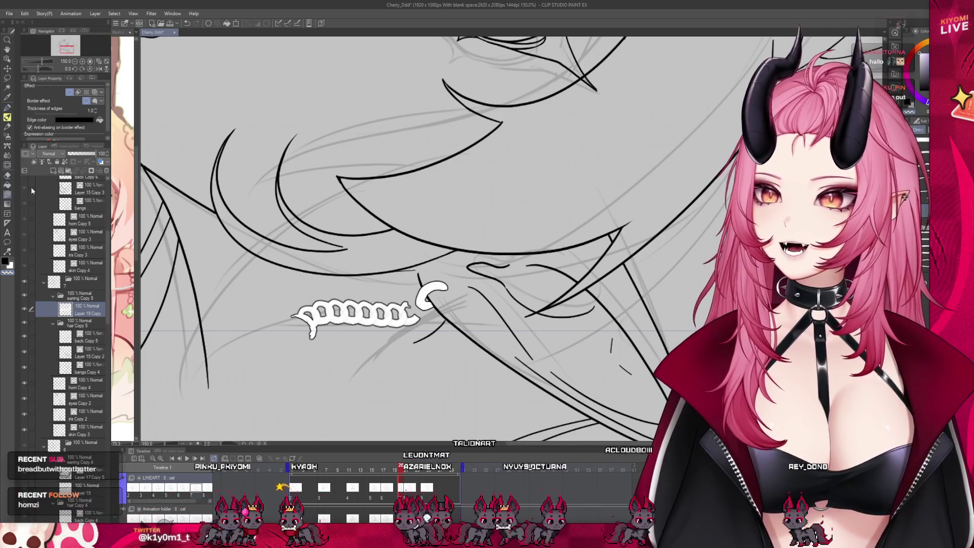
Remove the sideways squiggle, touch up the hook edge, and try chains of links hanging down
key("ctrl+z")
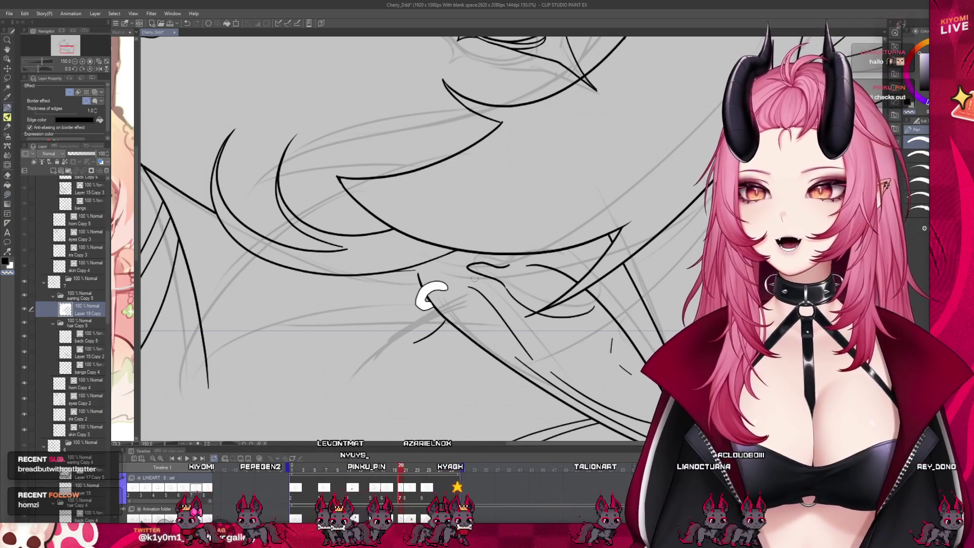
left_click_drag(422, 287, 412, 303)
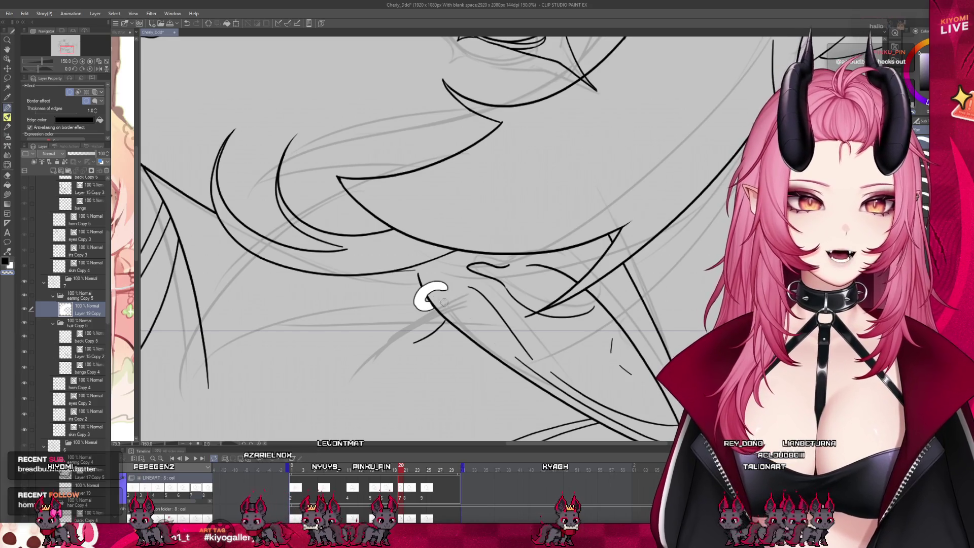
scroll(414, 333, "down", 3)
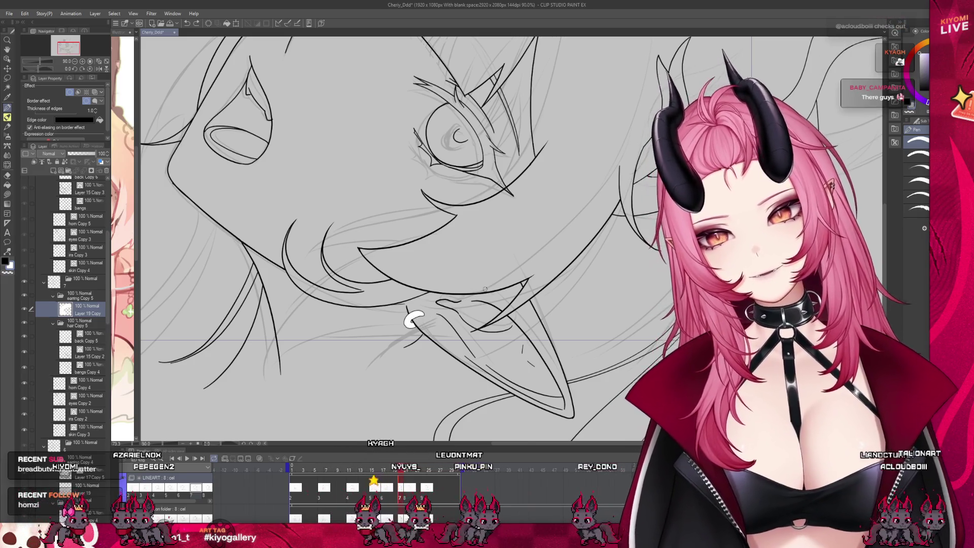
scroll(419, 266, "down", 3)
scroll(417, 322, "up", 2)
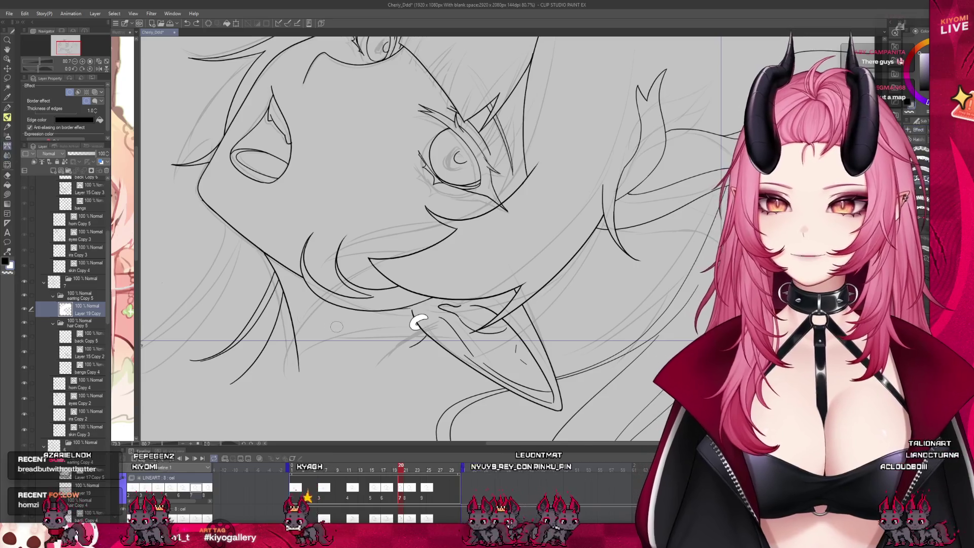
scroll(331, 326, "up", 2)
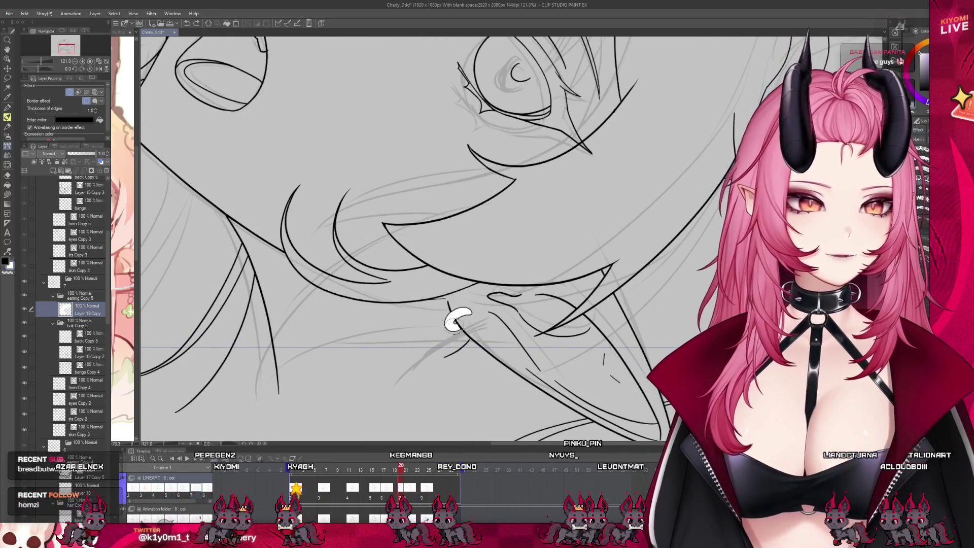
left_click_drag(456, 321, 444, 373)
key("ctrl+z")
left_click_drag(457, 320, 442, 399)
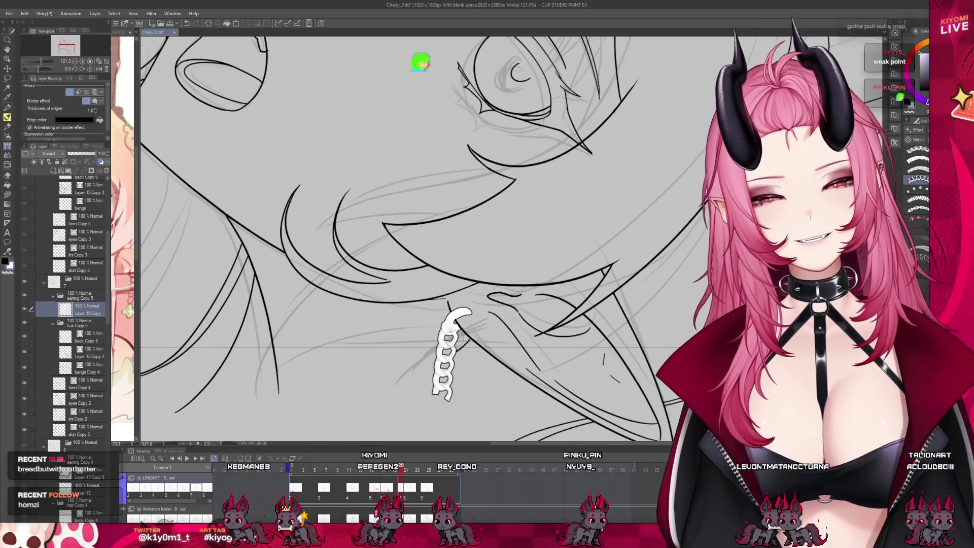
key("ctrl+z")
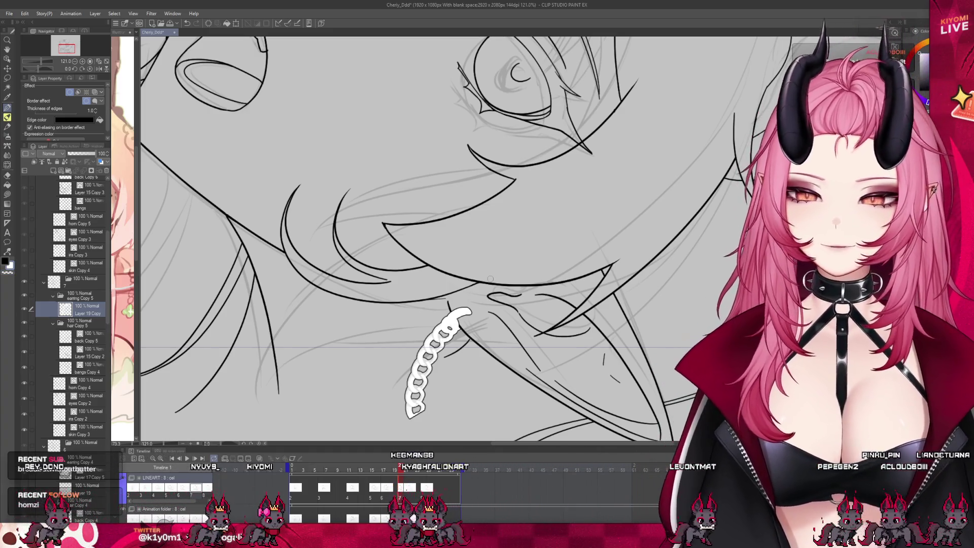
Scrub the Timeline comparing drawings and settle on frame 16
scroll(443, 328, "down", 2)
scroll(446, 324, "down", 1)
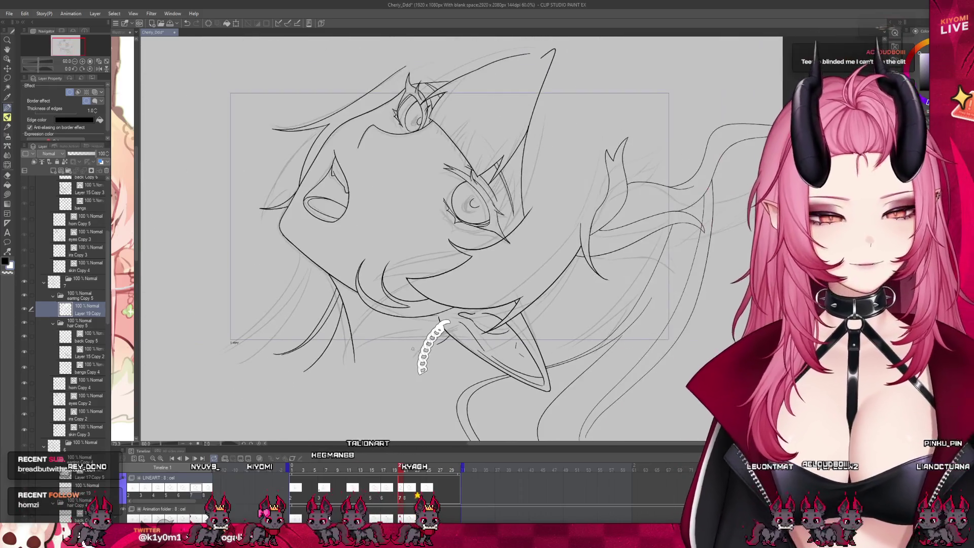
left_click(406, 471)
left_click_drag(406, 471, 407, 473)
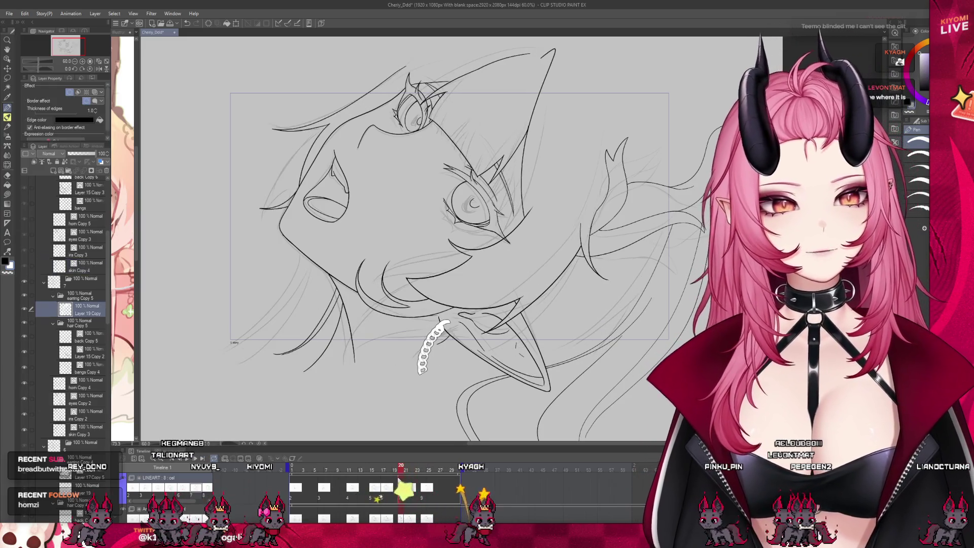
left_click_drag(412, 477, 405, 488)
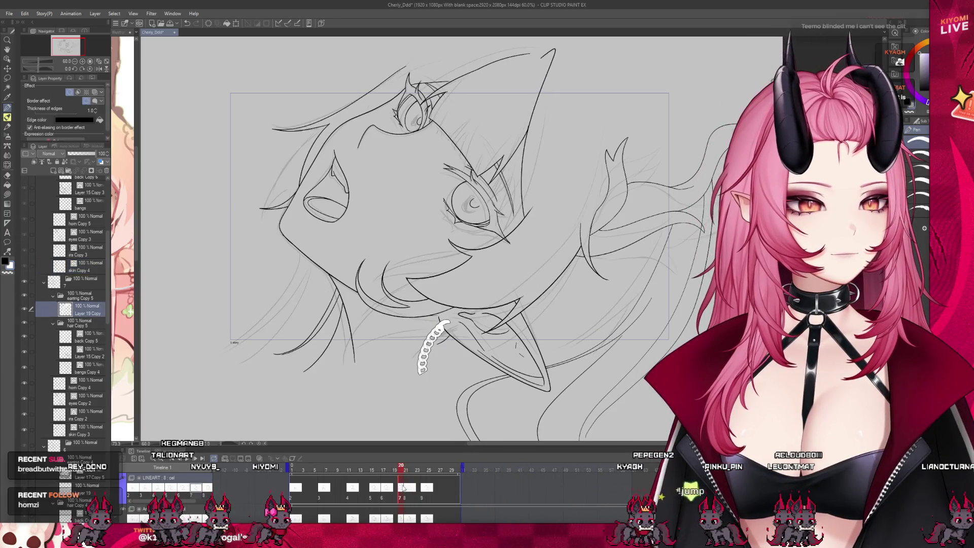
mouse_move(405, 488)
left_mouse_down()
mouse_move(384, 494)
mouse_move(400, 500)
left_mouse_up()
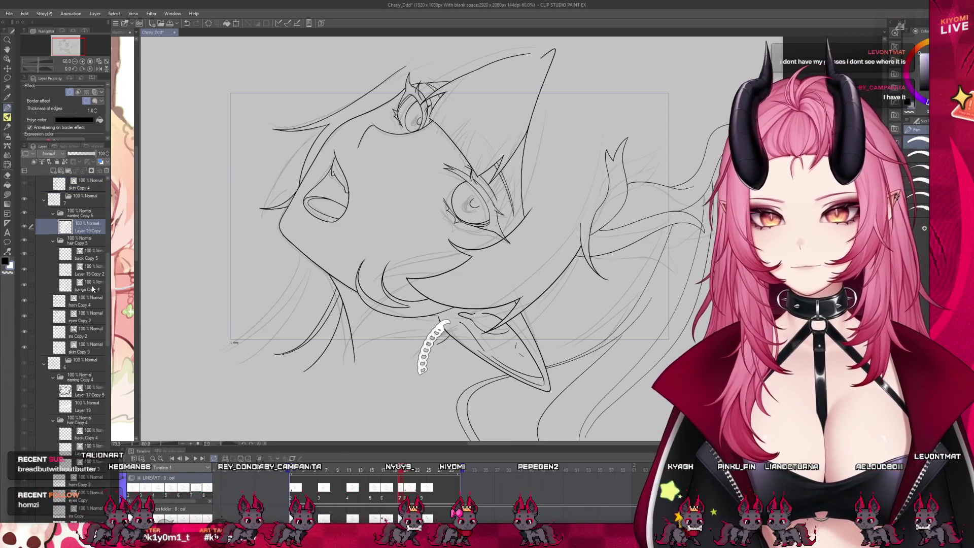
scroll(86, 284, "up", 2)
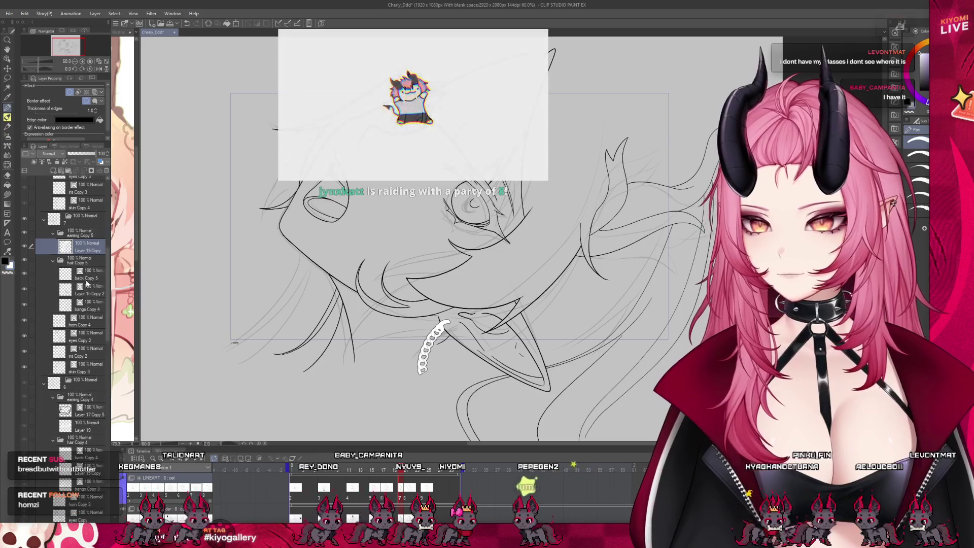
scroll(84, 287, "up", 5)
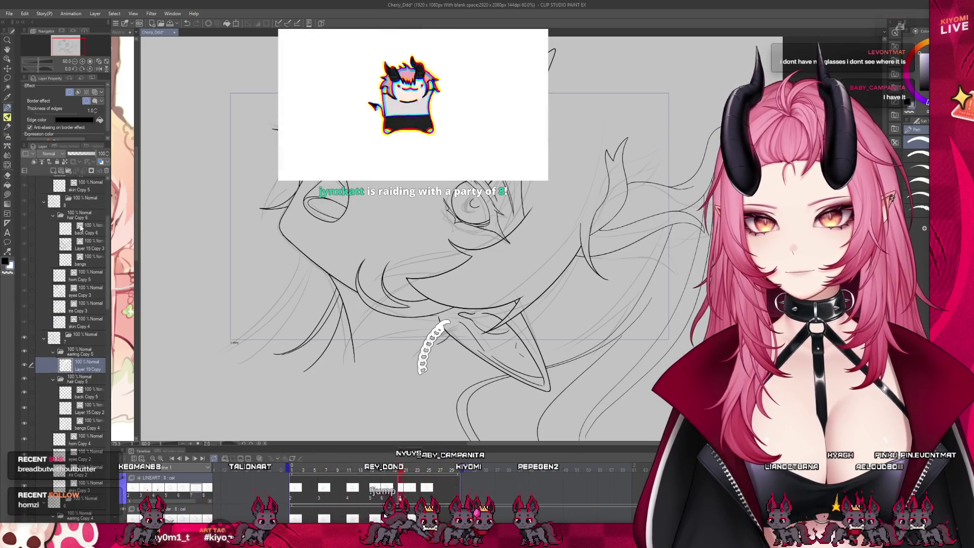
Paste the earring chain into the hair Copy folder and redraw fresh links from the hook
left_click(86, 217)
key("ctrl+v")
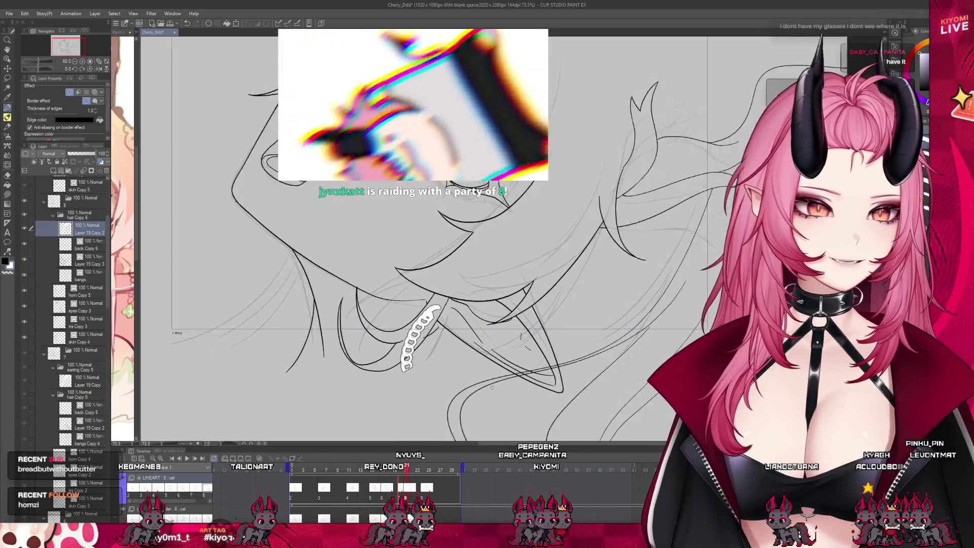
scroll(396, 315, "up", 3)
scroll(393, 303, "up", 2)
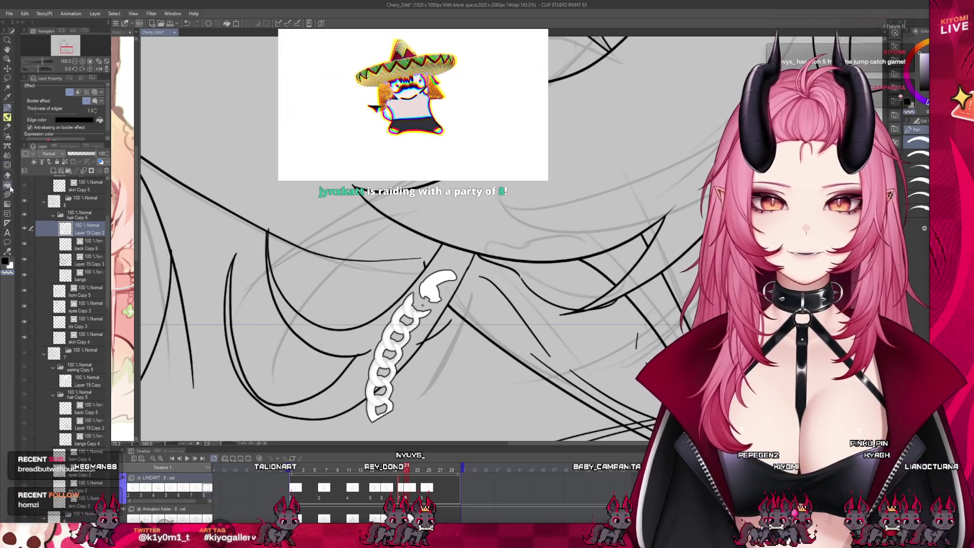
key("ctrl+z")
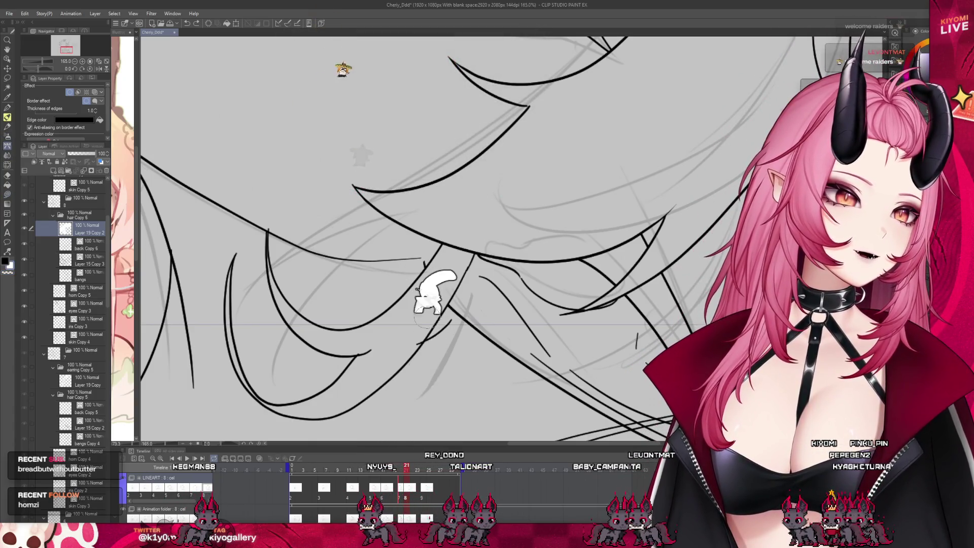
left_click_drag(429, 297, 408, 431)
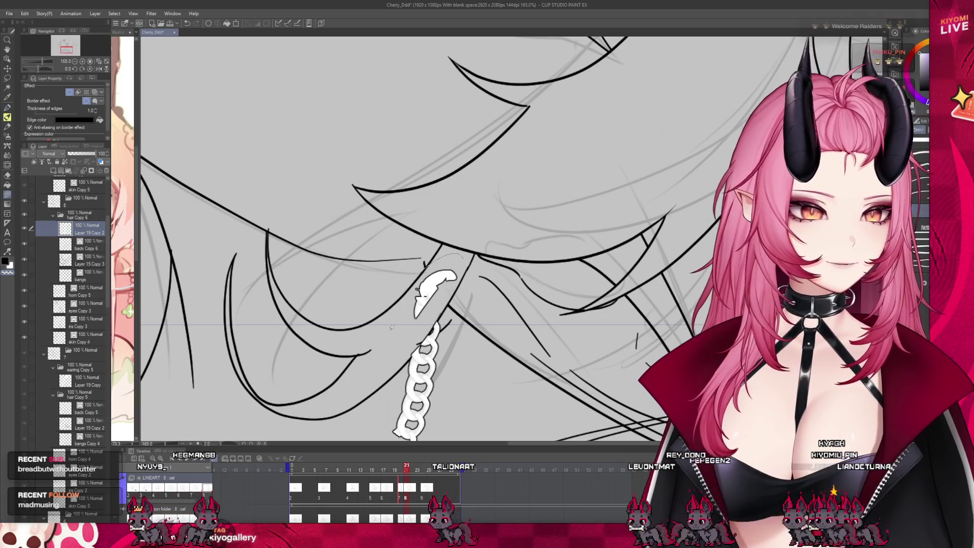
left_click(7, 108)
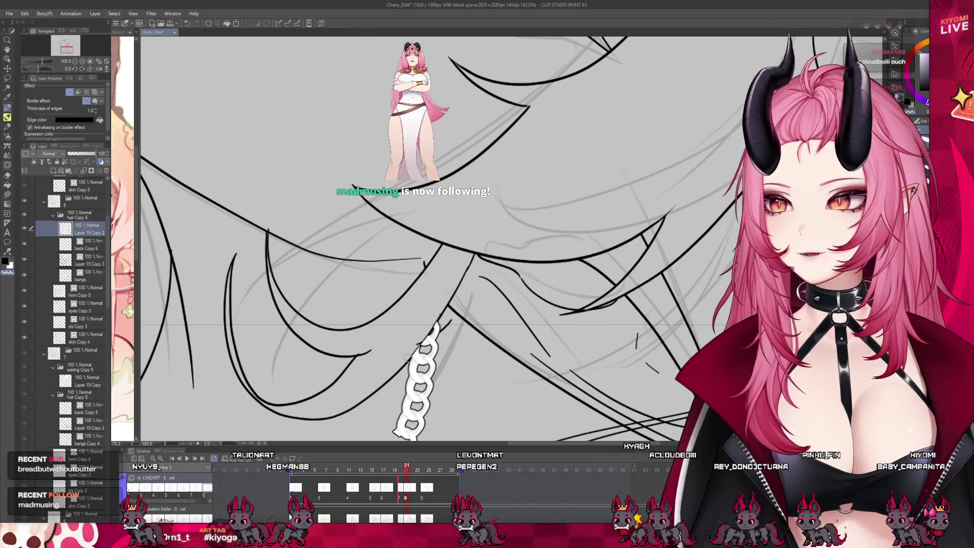
Zoom out and move through the Timeline from frame 4 to frame 10
scroll(409, 357, "down", 1)
scroll(401, 353, "down", 2)
scroll(391, 350, "down", 2)
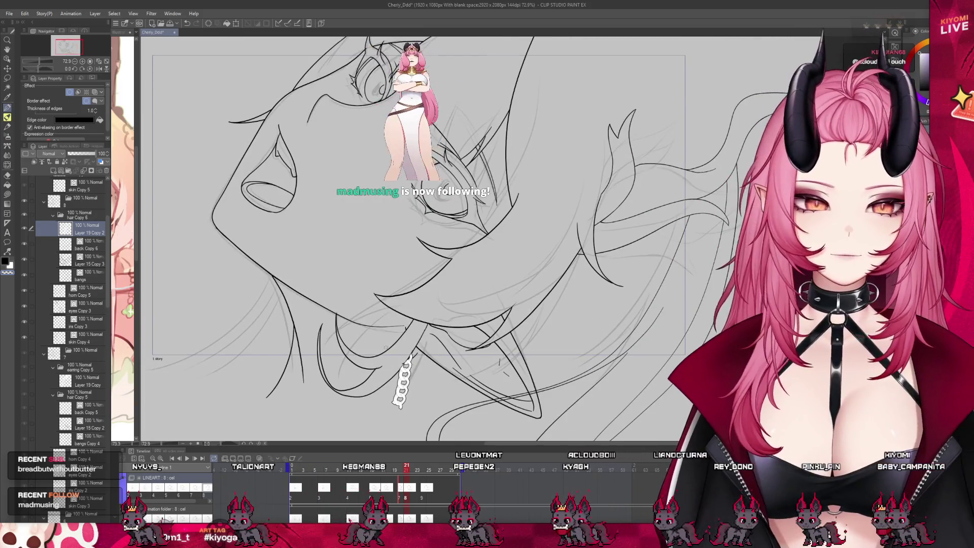
scroll(386, 347, "down", 2)
left_click(305, 467)
mouse_move(302, 468)
left_mouse_down()
mouse_move(403, 482)
mouse_move(423, 495)
left_mouse_up()
scroll(400, 398, "up", 3)
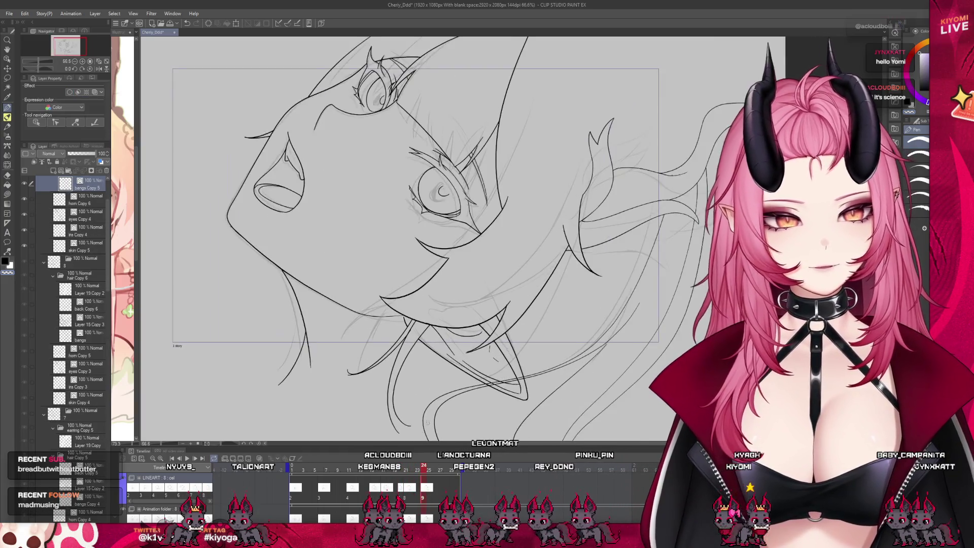
Go to frame 24 and try a small white bump on the chain edge, then undo it
scroll(400, 398, "up", 2)
left_click(401, 495)
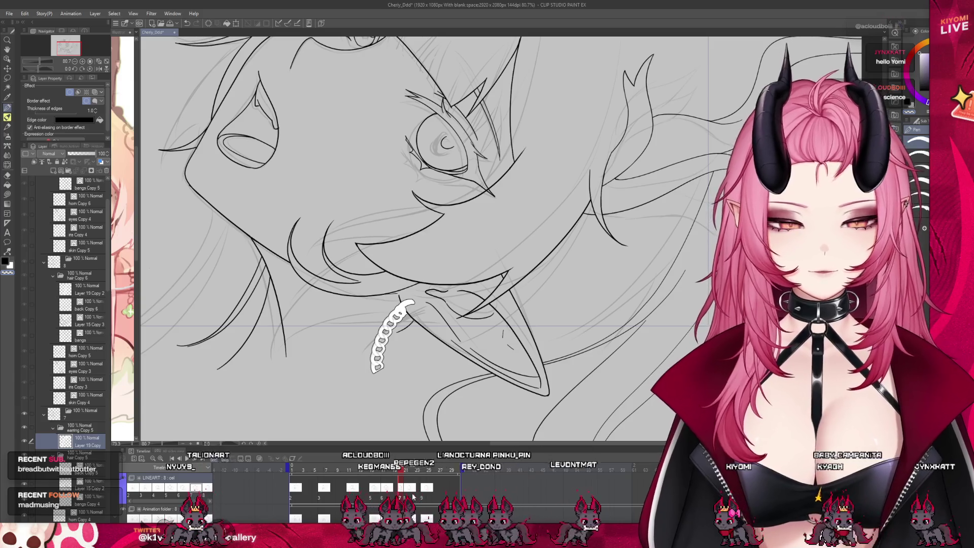
left_click(424, 496)
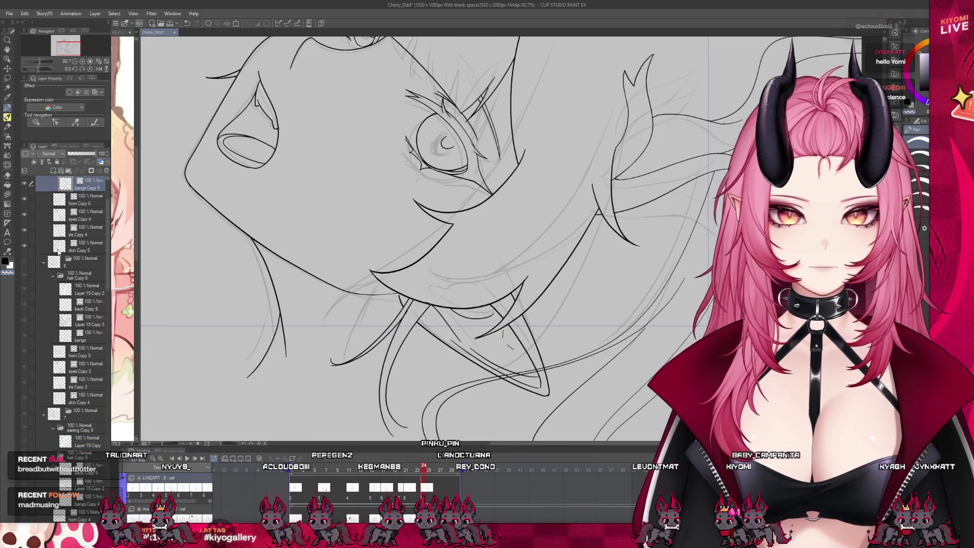
scroll(404, 318, "up", 3)
scroll(405, 318, "up", 4)
scroll(405, 319, "up", 4)
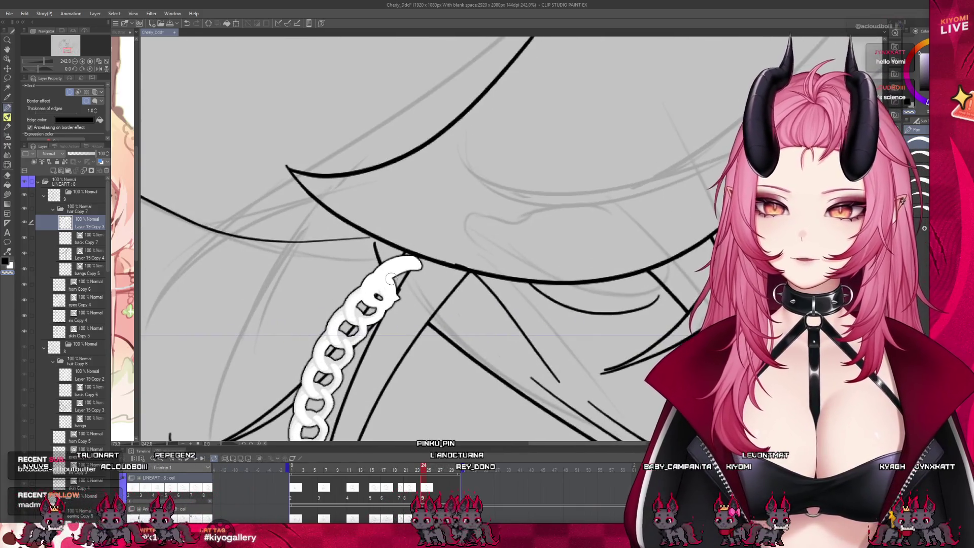
mouse_move(373, 274)
left_mouse_down()
mouse_move(368, 299)
mouse_move(369, 269)
mouse_move(362, 285)
left_mouse_up()
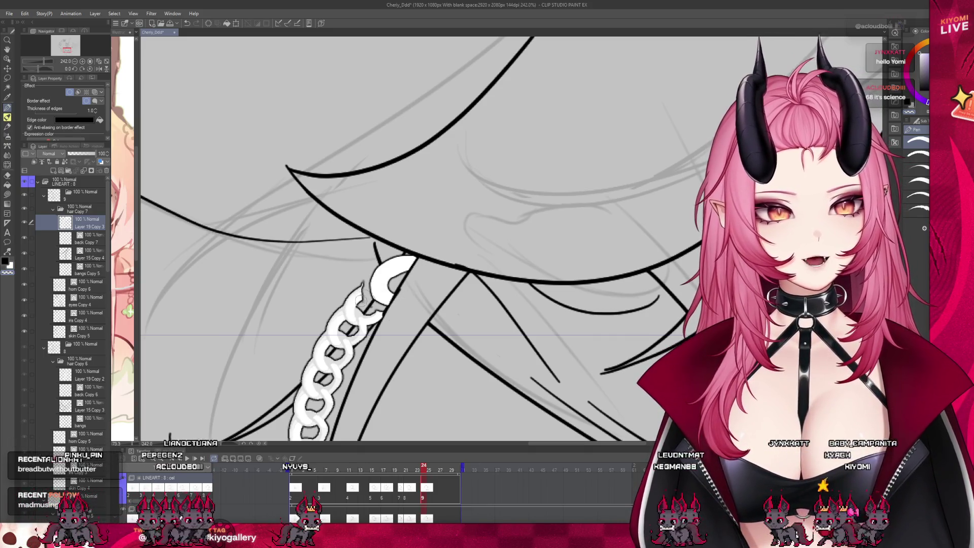
scroll(427, 280, "down", 3)
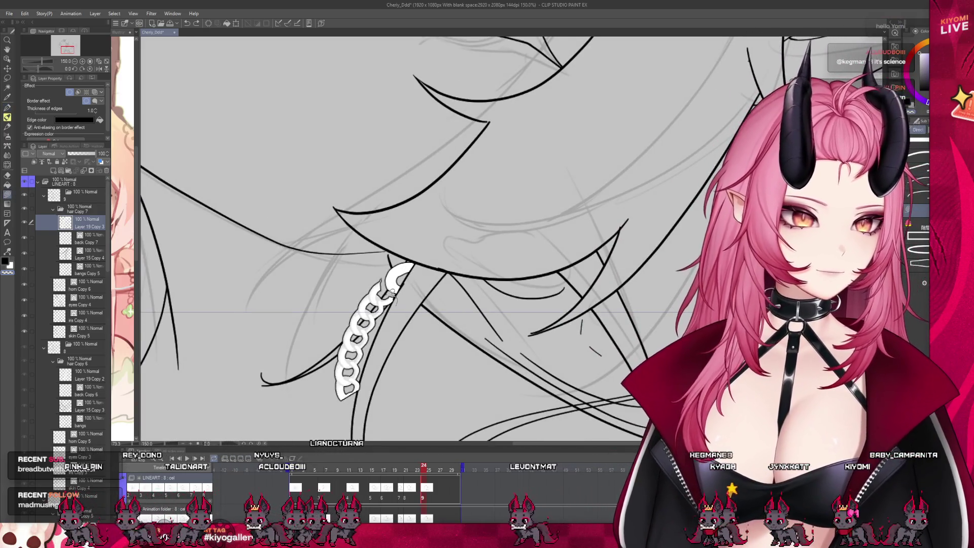
key("ctrl+z")
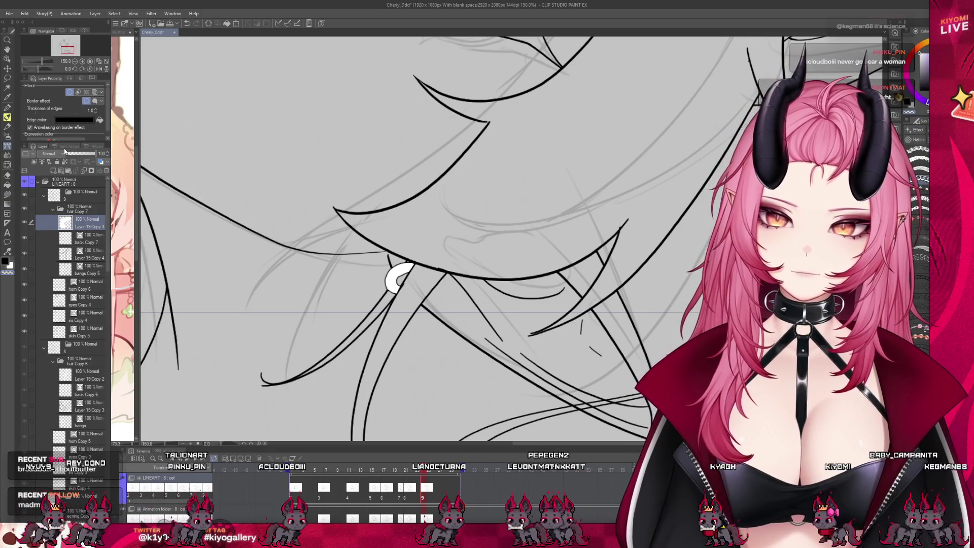
Repeatedly redraw the white chain below the top ring, finishing with a shorter chain
left_click_drag(390, 278, 399, 292)
key("ctrl+z")
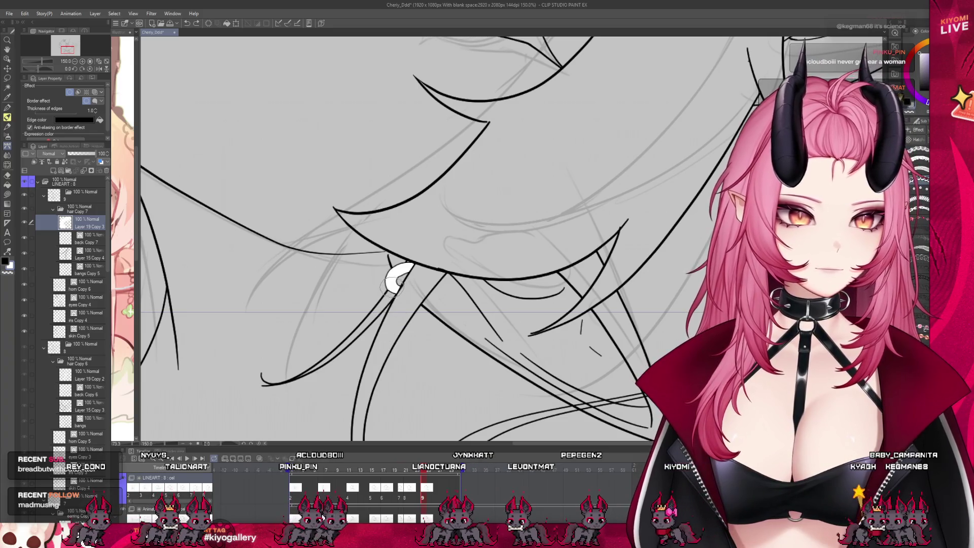
key("ctrl+z")
left_click_drag(394, 281, 389, 424)
key("ctrl+z")
left_click_drag(393, 282, 388, 431)
key("ctrl+z")
left_click_drag(395, 284, 393, 424)
key("ctrl+z")
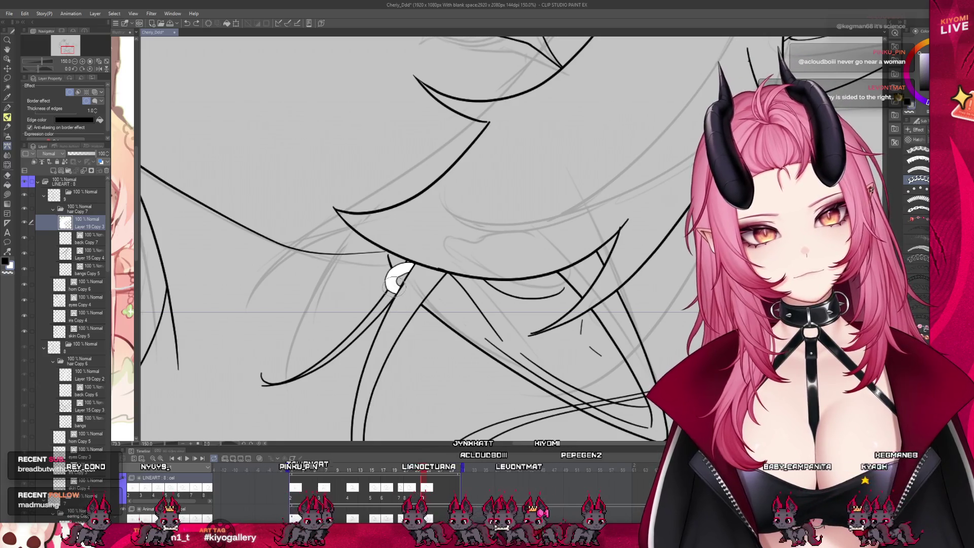
left_click_drag(394, 284, 393, 424)
key("ctrl+z")
left_click_drag(394, 284, 391, 396)
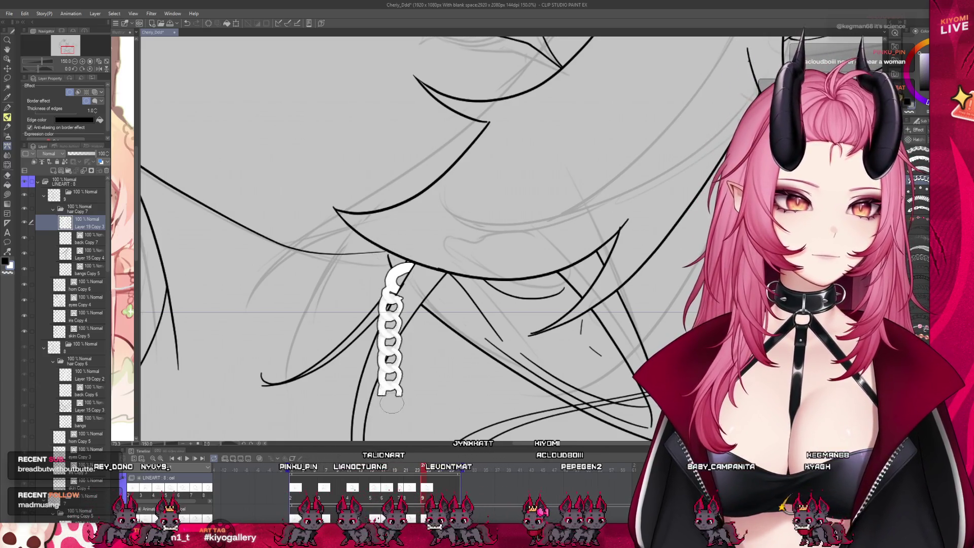
Add a thin dark pen line, then erase most of the chain below the top link
key("p")
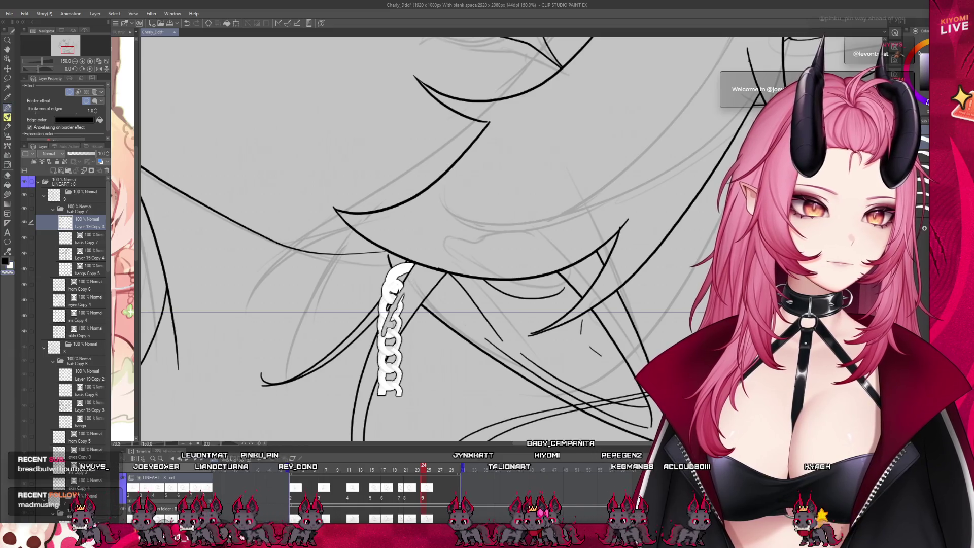
left_click_drag(402, 295, 387, 350)
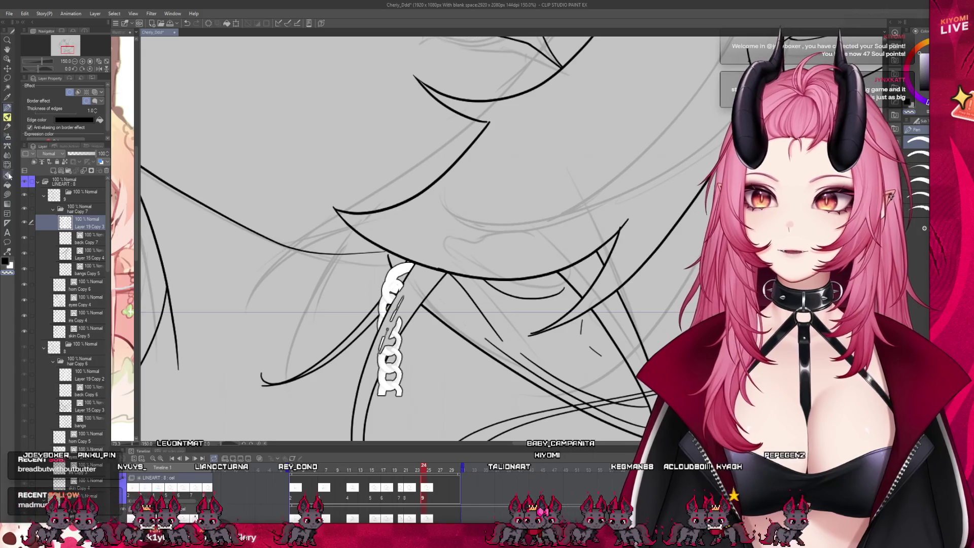
left_click(7, 175)
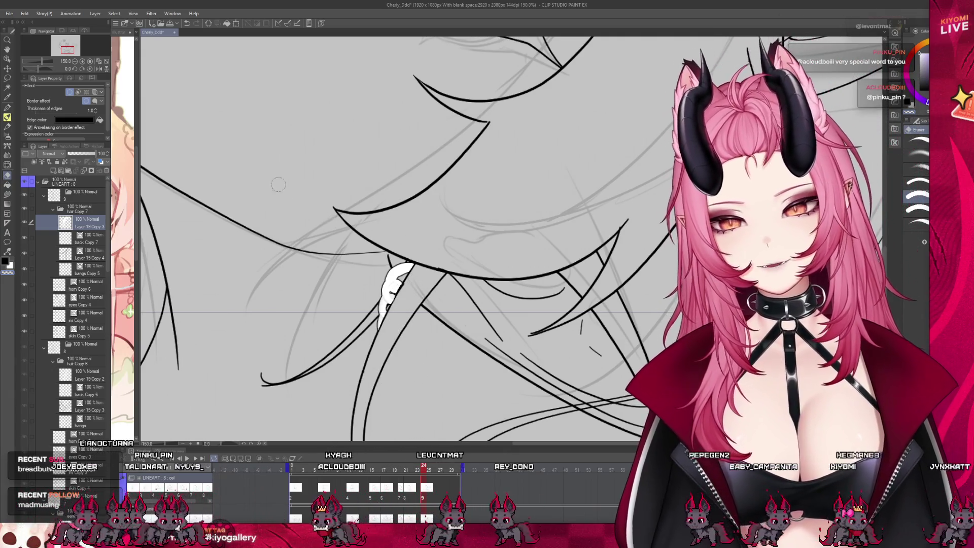
key("p")
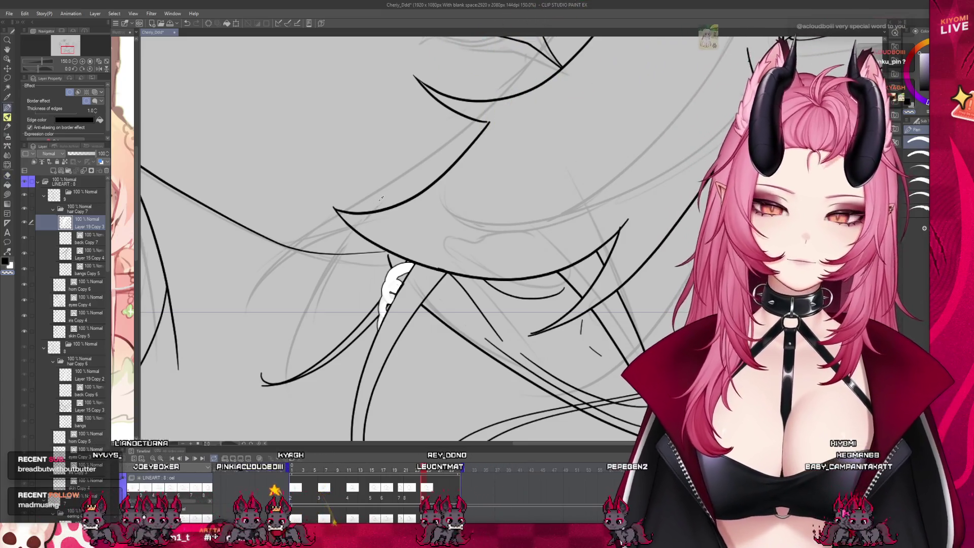
scroll(337, 323, "down", 3)
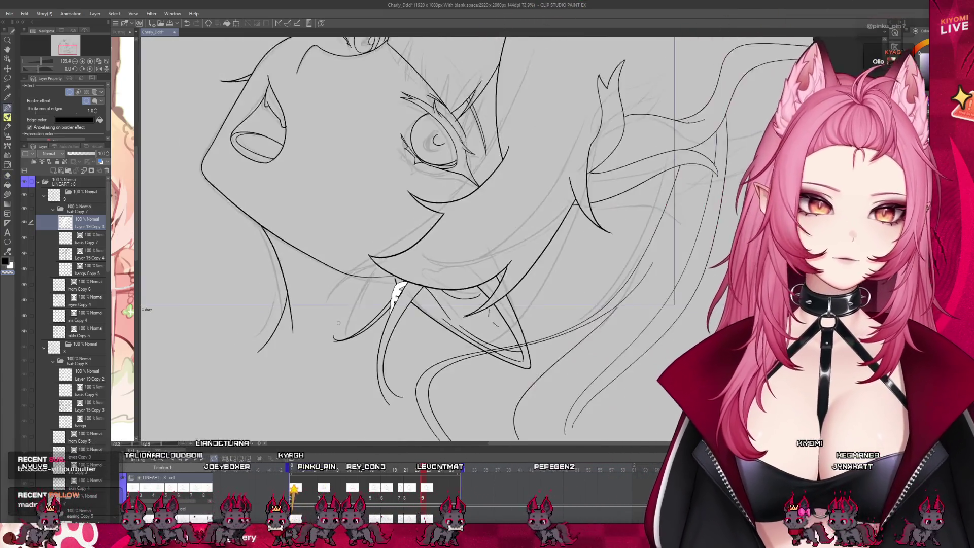
Jump to frame 1 and zoom in to inspect its chain and clover earring
scroll(337, 323, "down", 2)
scroll(355, 305, "down", 2)
scroll(381, 330, "up", 2)
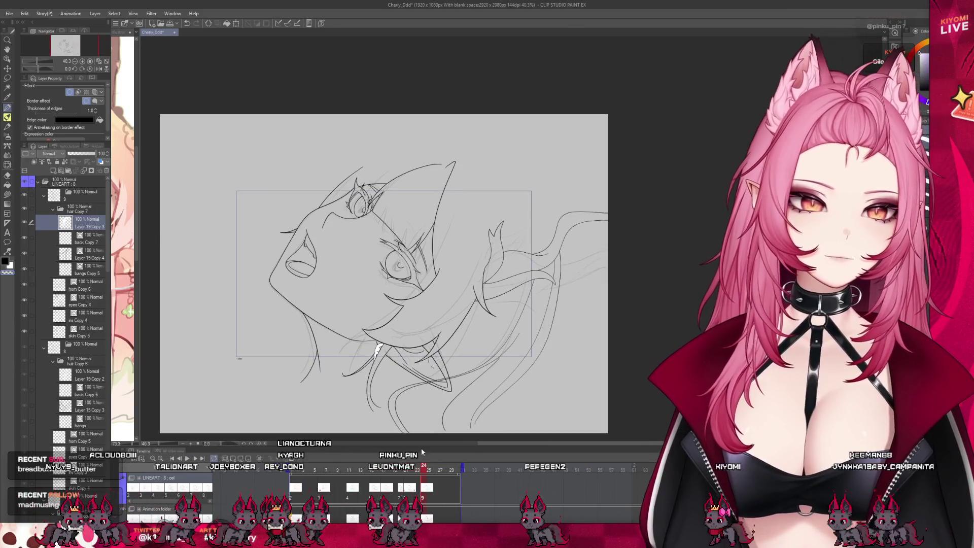
left_click(172, 458)
scroll(124, 497, "down", 1)
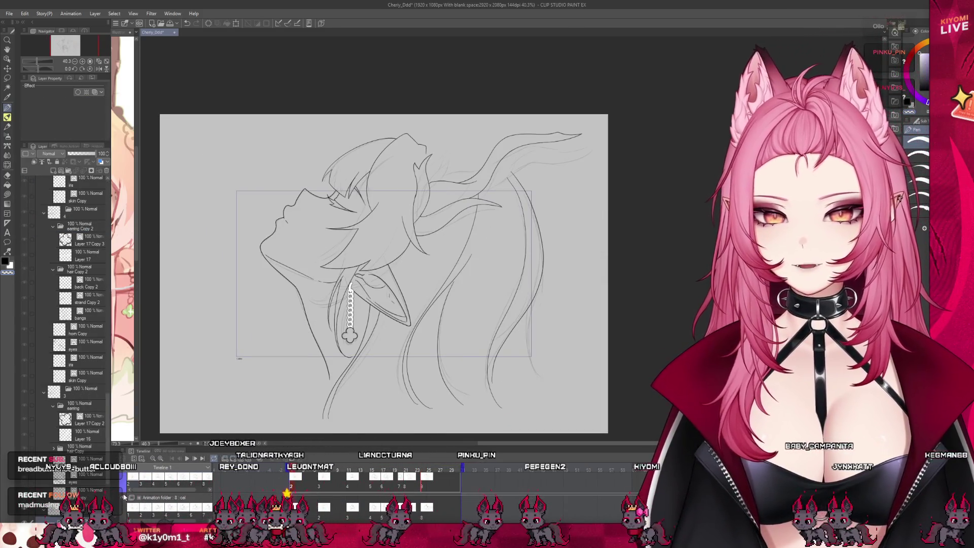
scroll(350, 285, "up", 1)
scroll(350, 285, "up", 1)
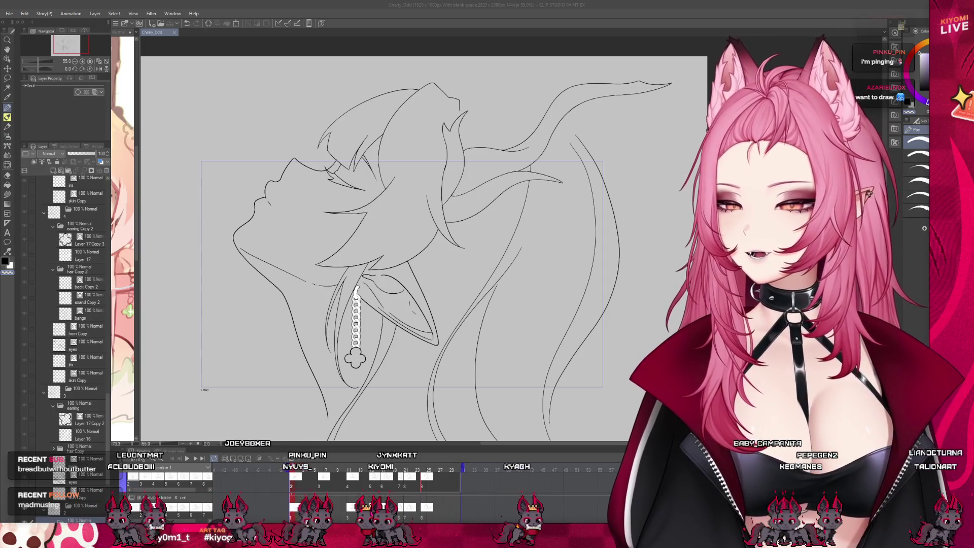
scroll(257, 338, "down", 2)
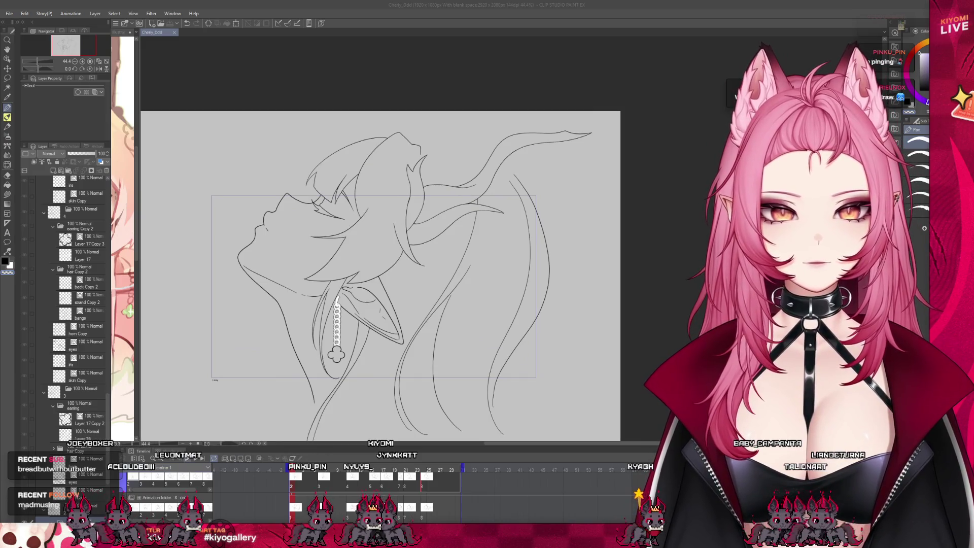
key("space")
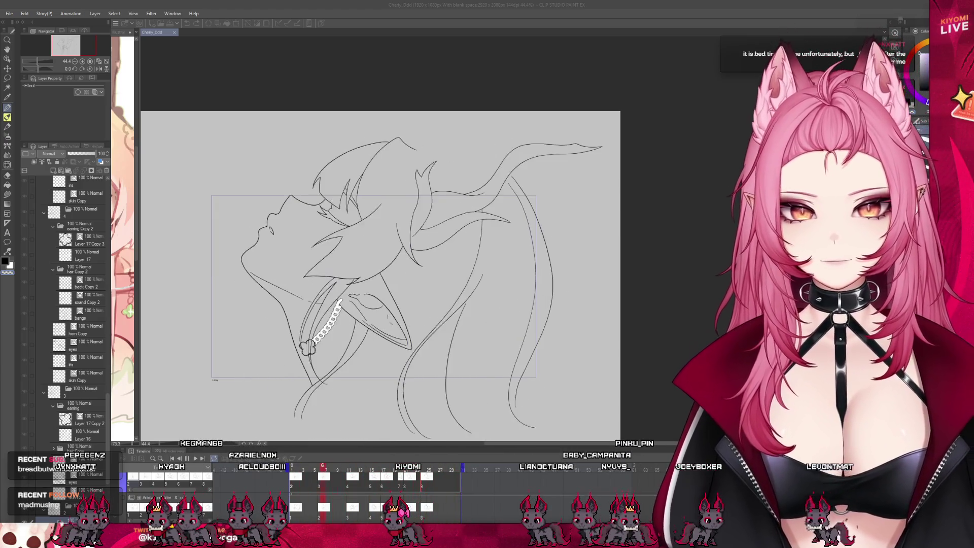
left_click(125, 457)
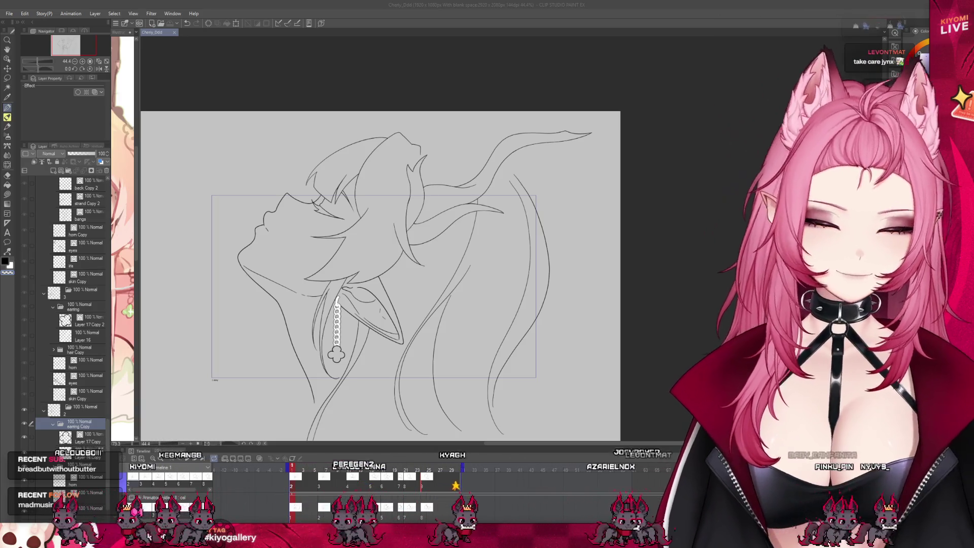
Compare the Layer 16 Copy, Layer 16 and Layer 17 Copy 2 earring layers
scroll(325, 352, "up", 1)
scroll(313, 376, "up", 1)
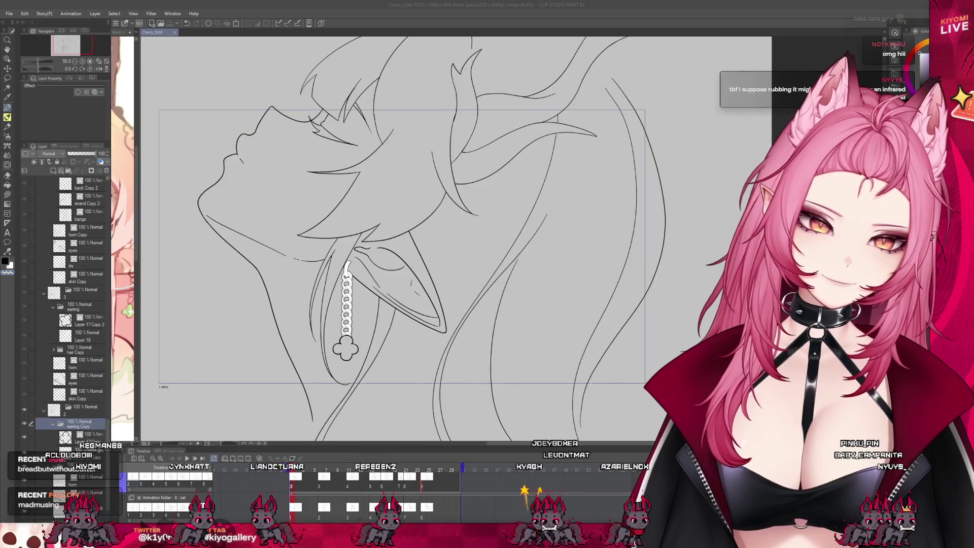
left_click(345, 311, "ctrl")
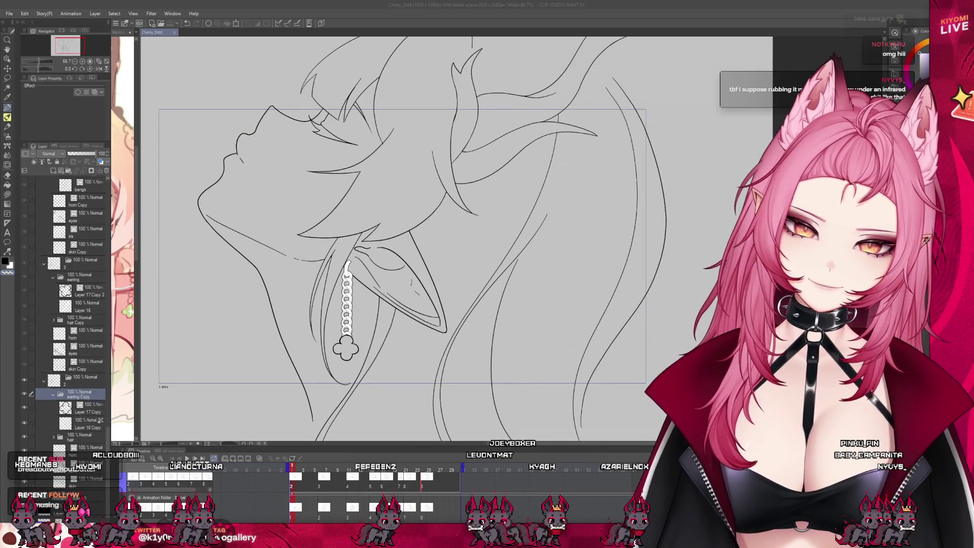
scroll(345, 310, "up", 5)
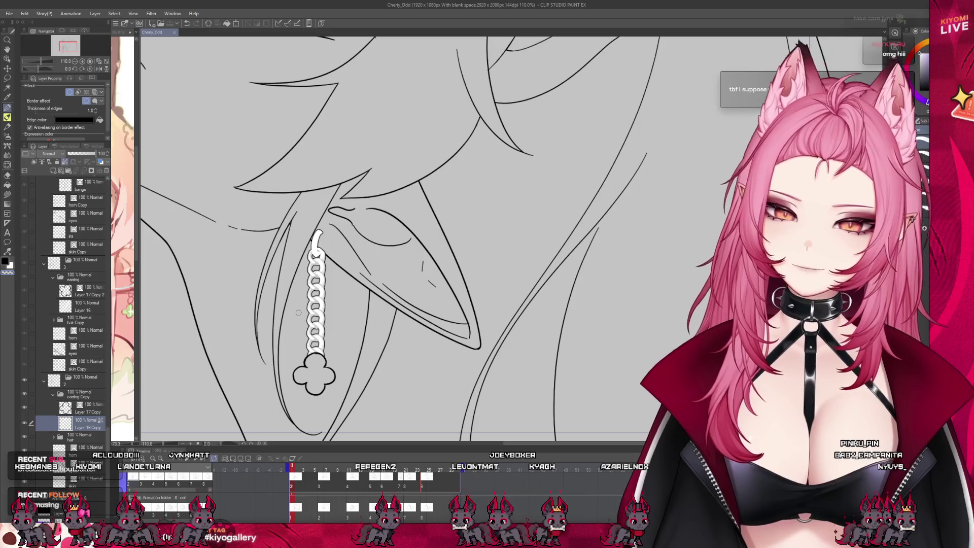
left_click(97, 308)
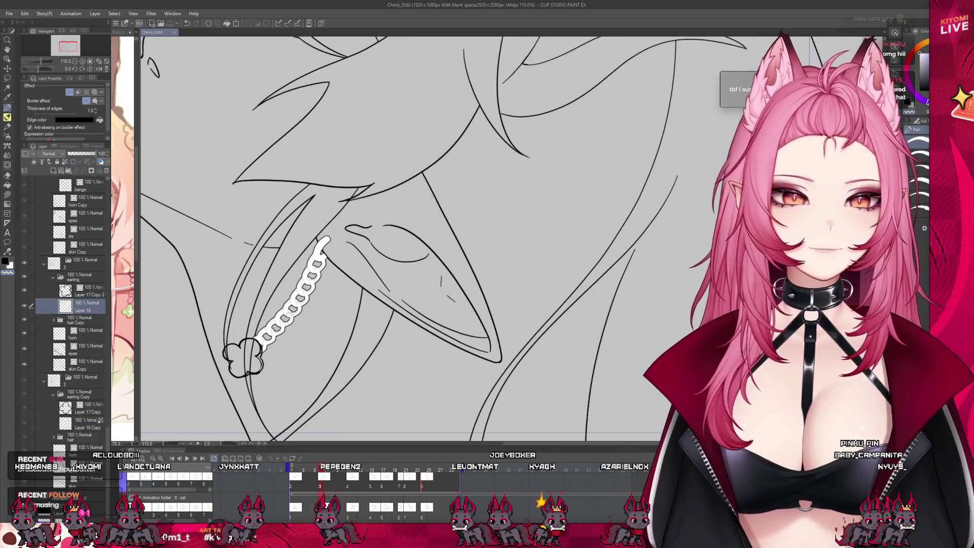
left_click(87, 291)
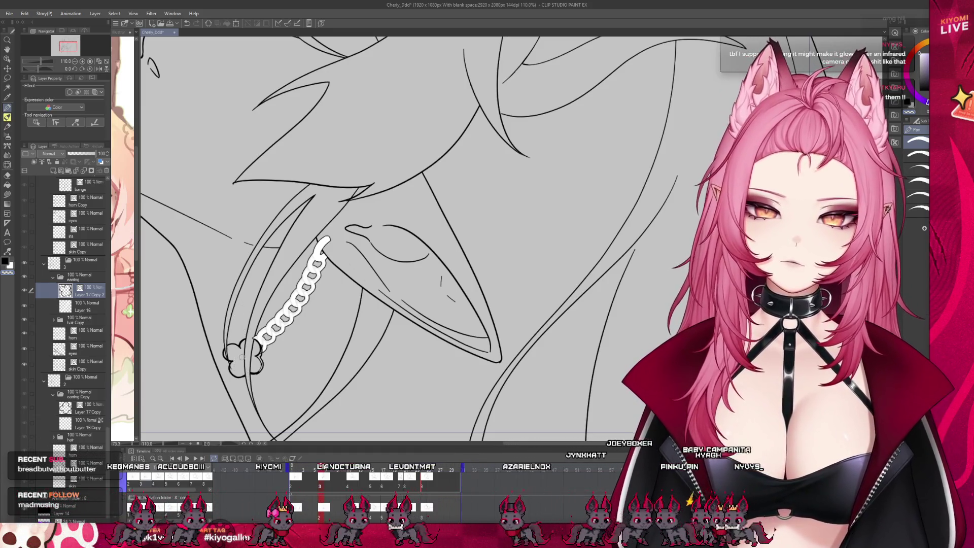
left_click(92, 306)
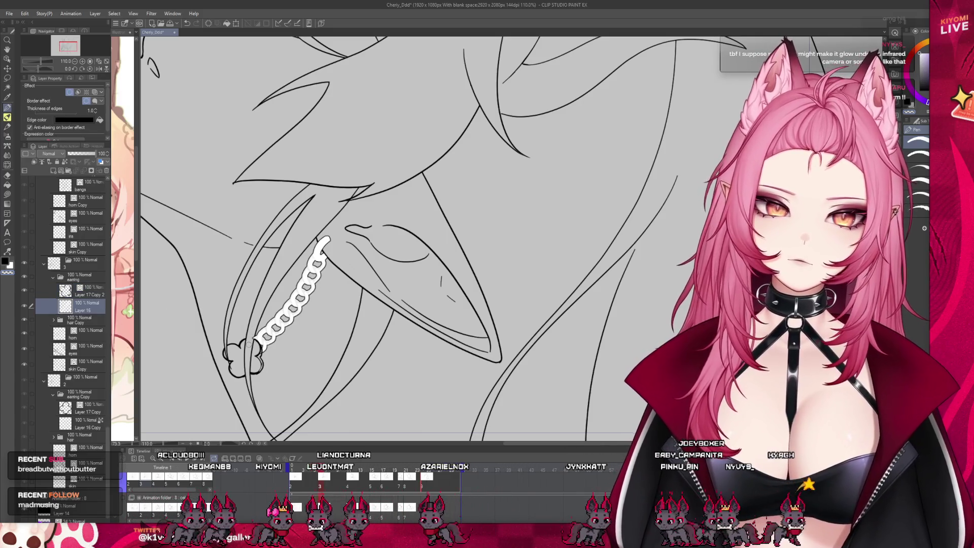
left_click(92, 293)
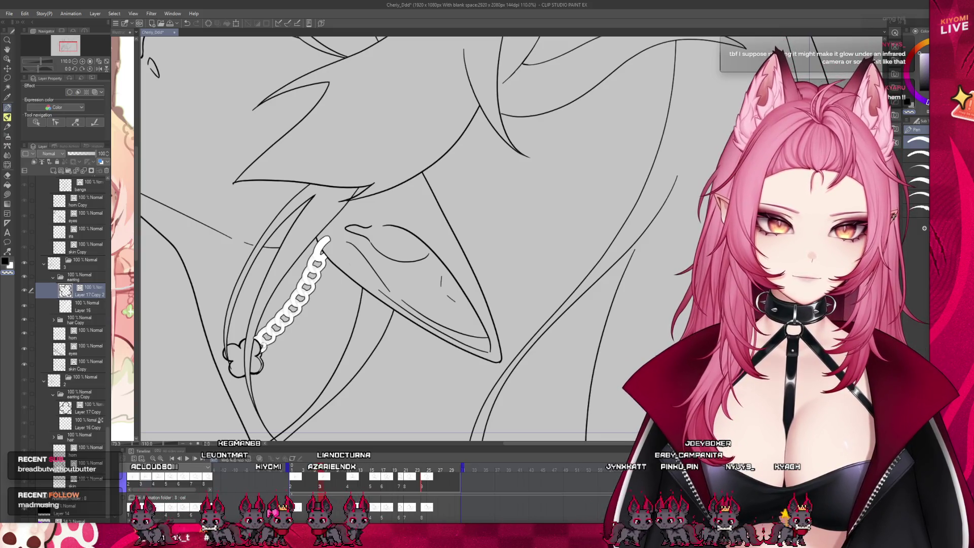
Save the file with Ctrl+S
scroll(321, 300, "down", 4)
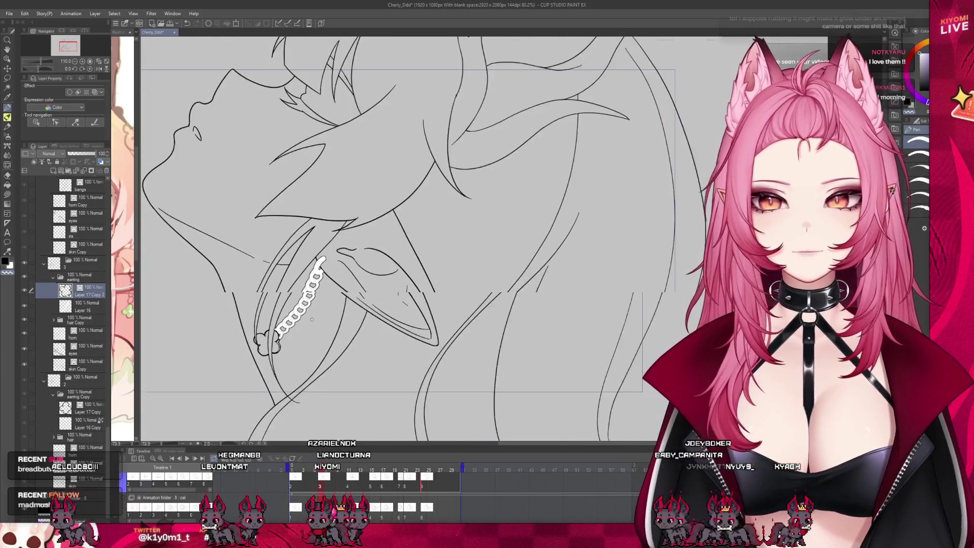
scroll(319, 284, "up", 3)
key("ctrl+s")
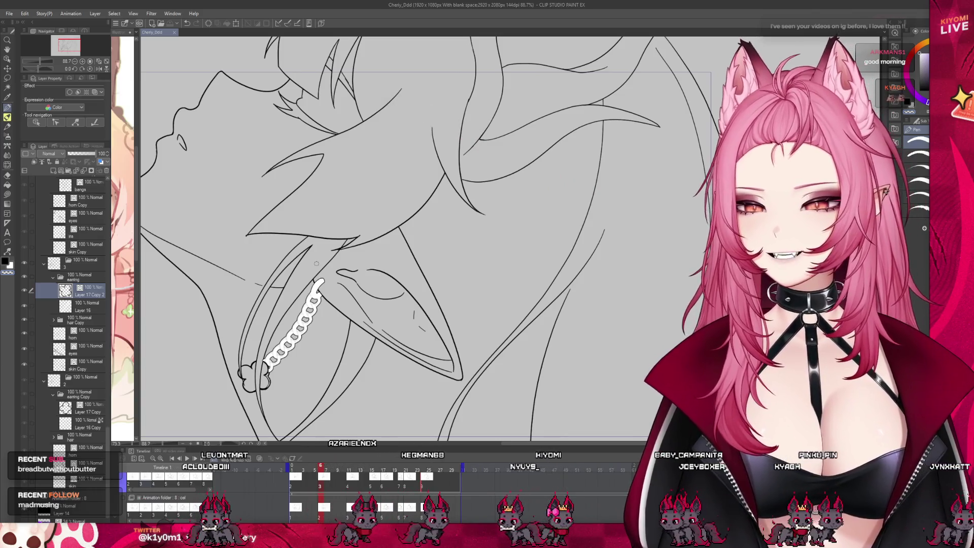
scroll(277, 380, "up", 2)
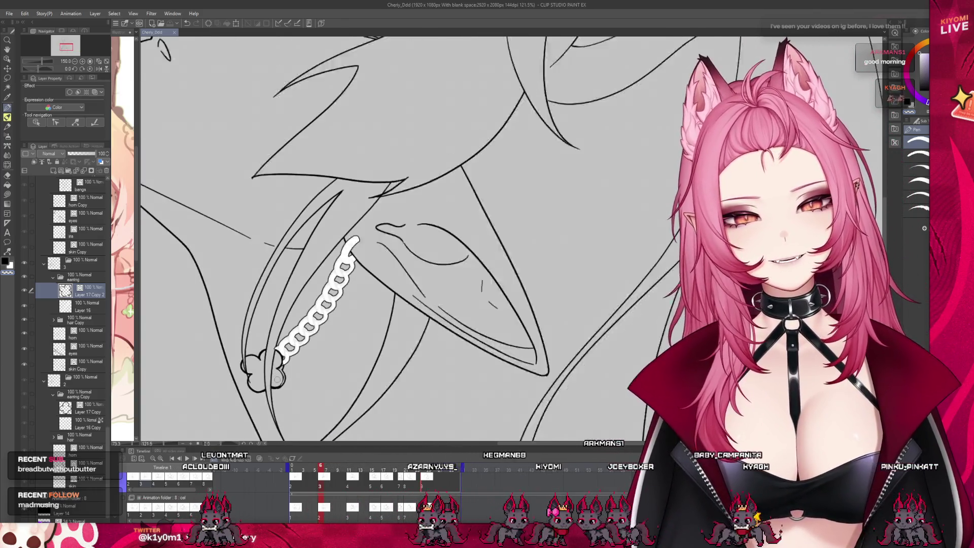
scroll(71, 330, "up", 3)
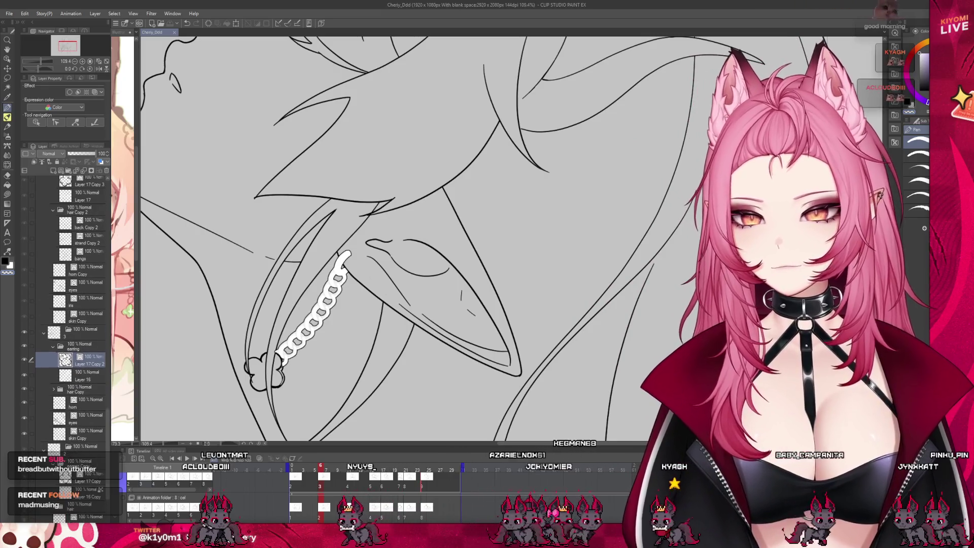
Advance one frame and select the Layer 17 Copy 3, then Layer 17 Copy 4 chain layers
key("Right")
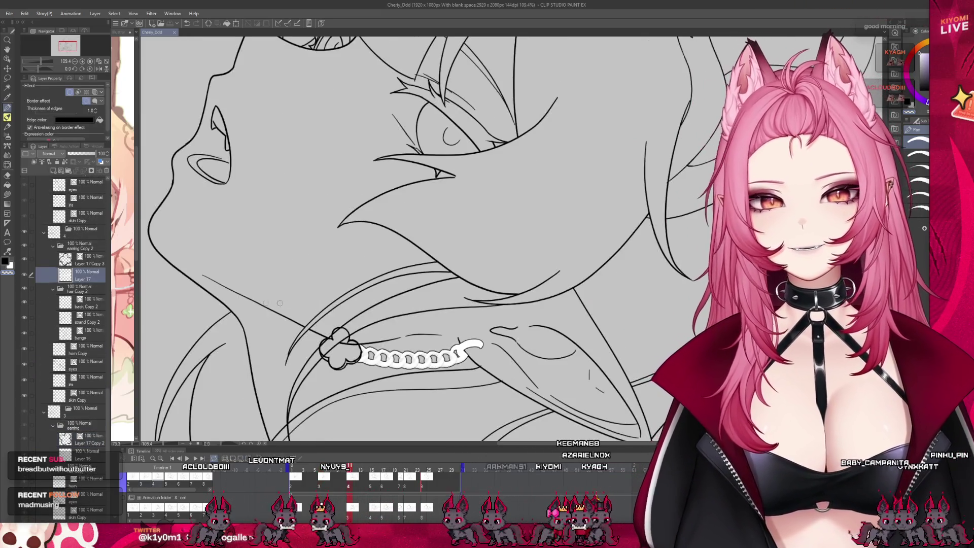
scroll(416, 362, "up", 3)
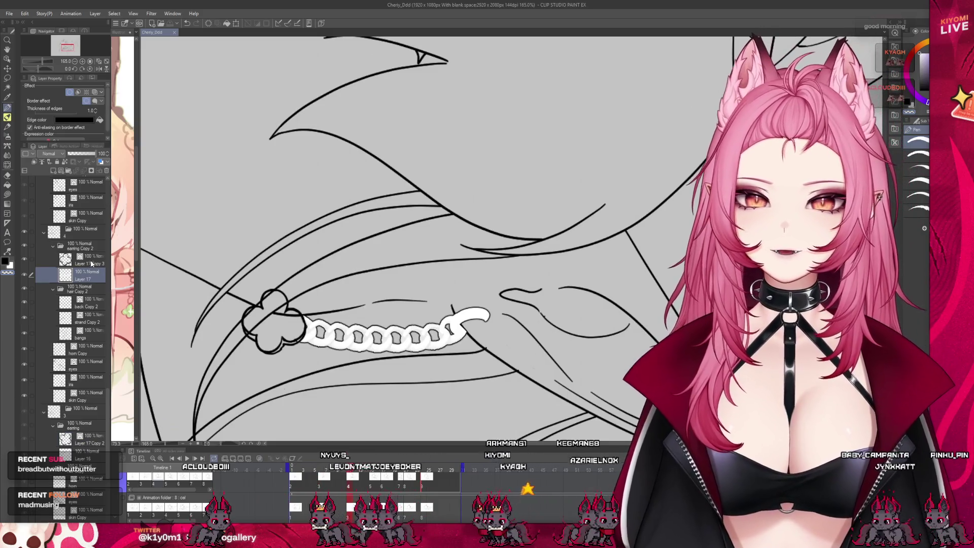
left_click(90, 264)
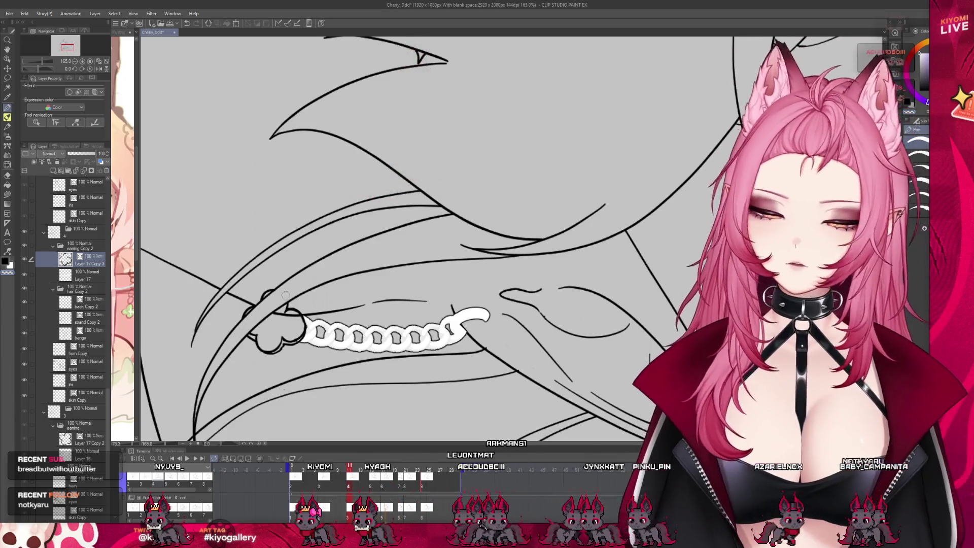
scroll(79, 302, "up", 1)
scroll(79, 302, "up", 5)
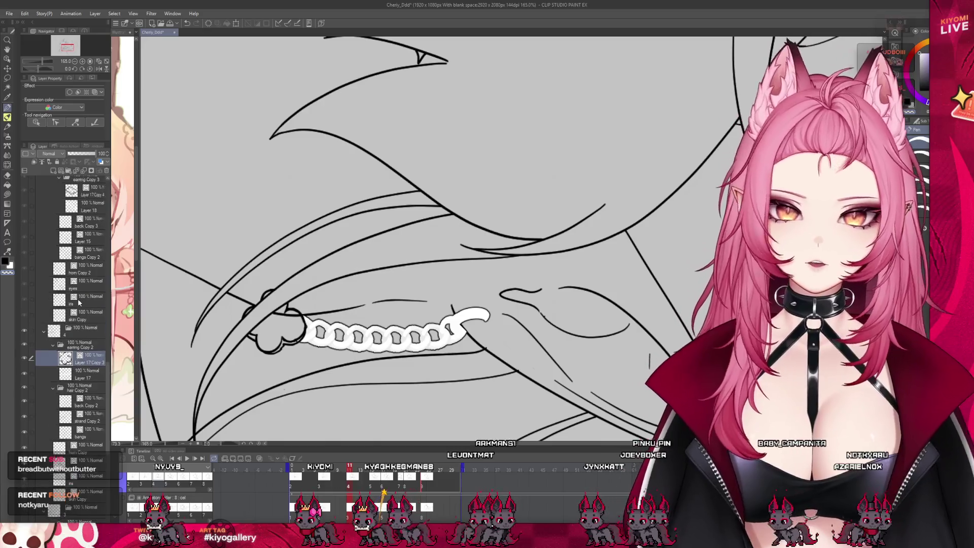
scroll(78, 302, "up", 3)
left_click(97, 245)
Zoom out and jump to frame 10 on the Timeline
scroll(143, 276, "down", 2)
scroll(142, 276, "down", 2)
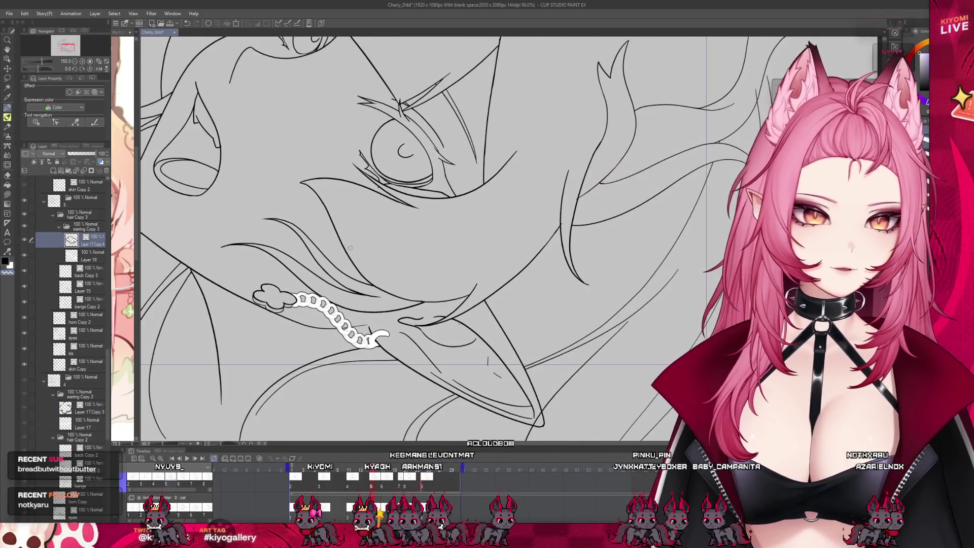
scroll(143, 276, "up", 2)
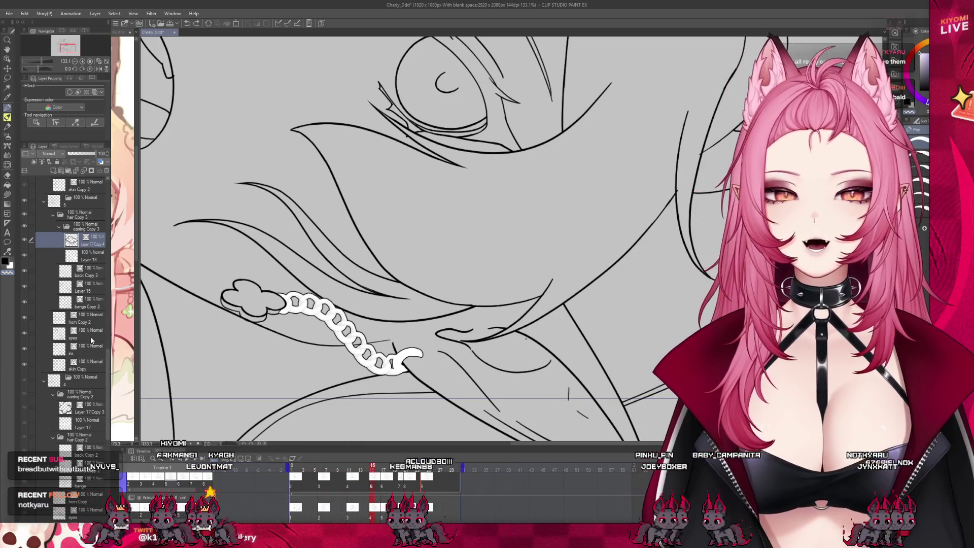
scroll(79, 353, "down", 3)
scroll(80, 354, "down", 9)
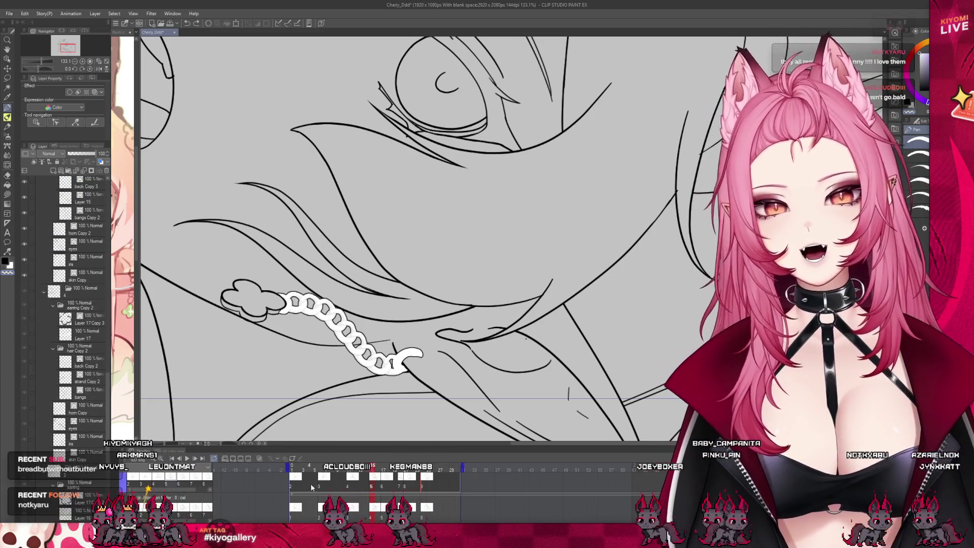
left_click(318, 470)
left_click(347, 470)
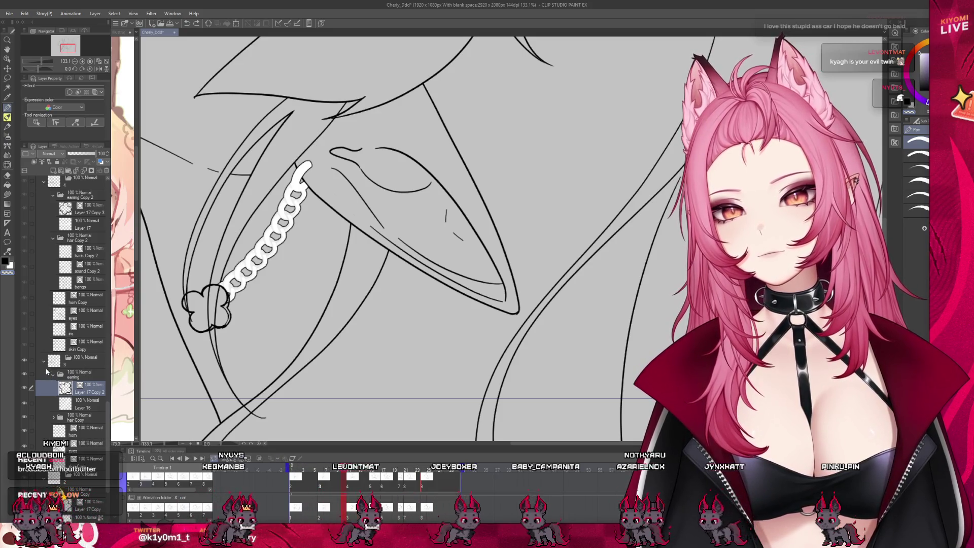
Expand the hair Copy folder and select the strand Copy layer on a later frame
scroll(77, 391, "down", 2)
left_click(54, 387)
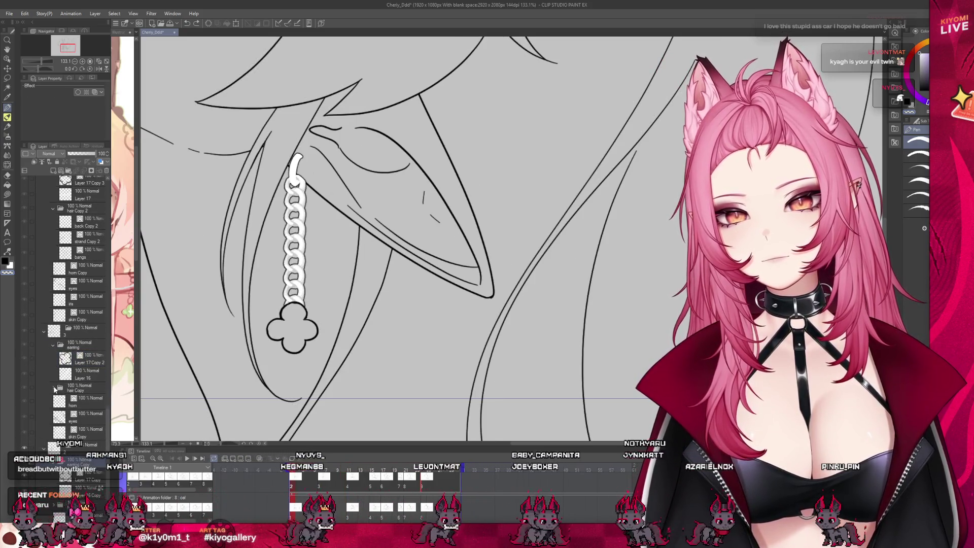
left_click(320, 477)
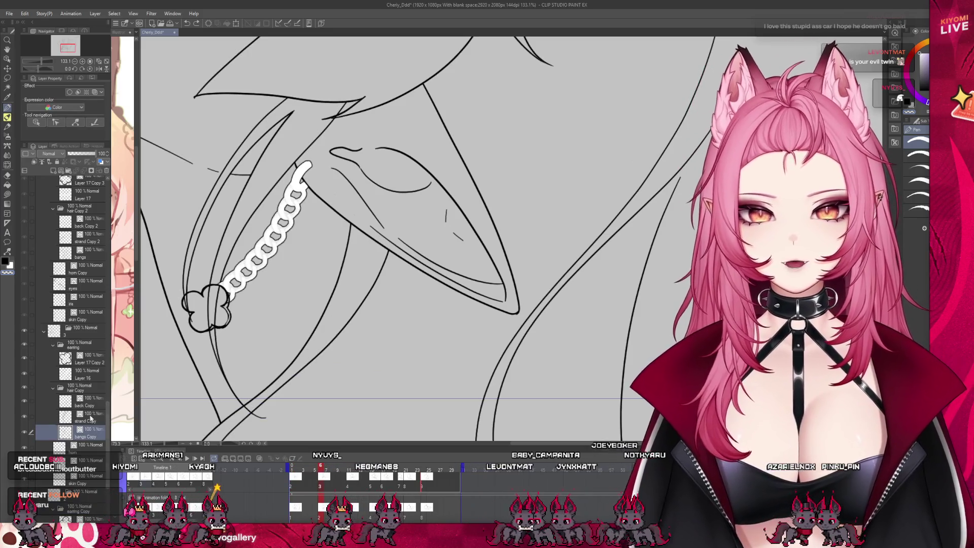
left_click(95, 415)
scroll(237, 270, "up", 3)
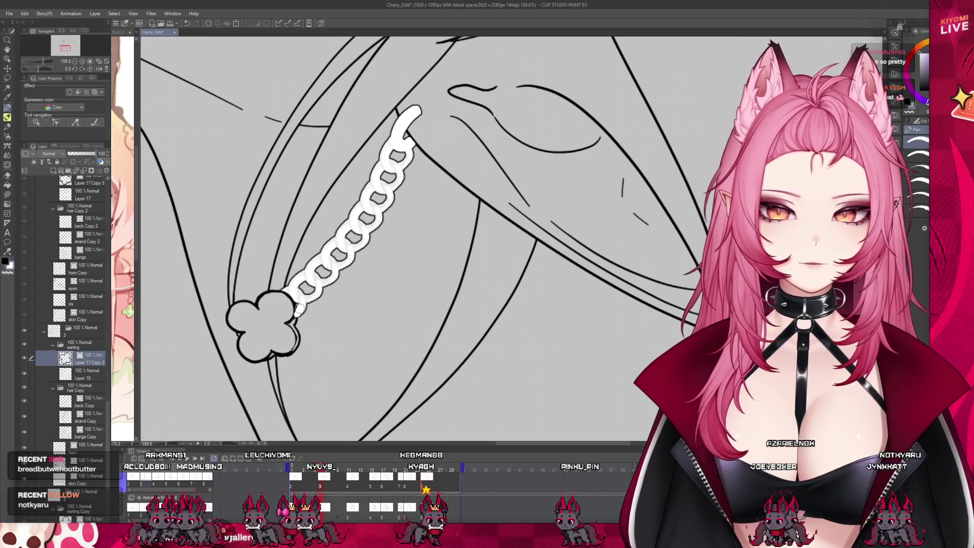
Rotate the canvas view so the white chain lies horizontal beneath the ear
scroll(345, 285, "down", 2)
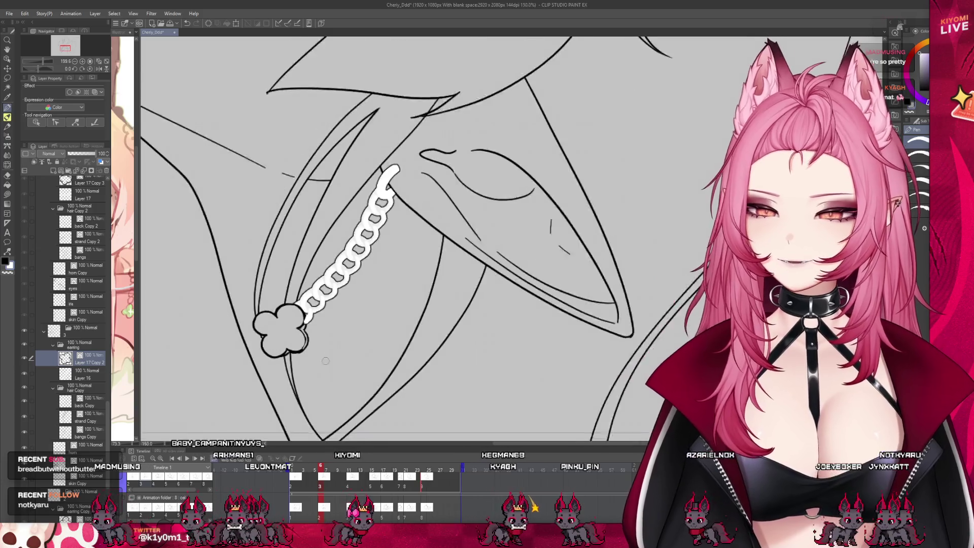
scroll(274, 340, "down", 2)
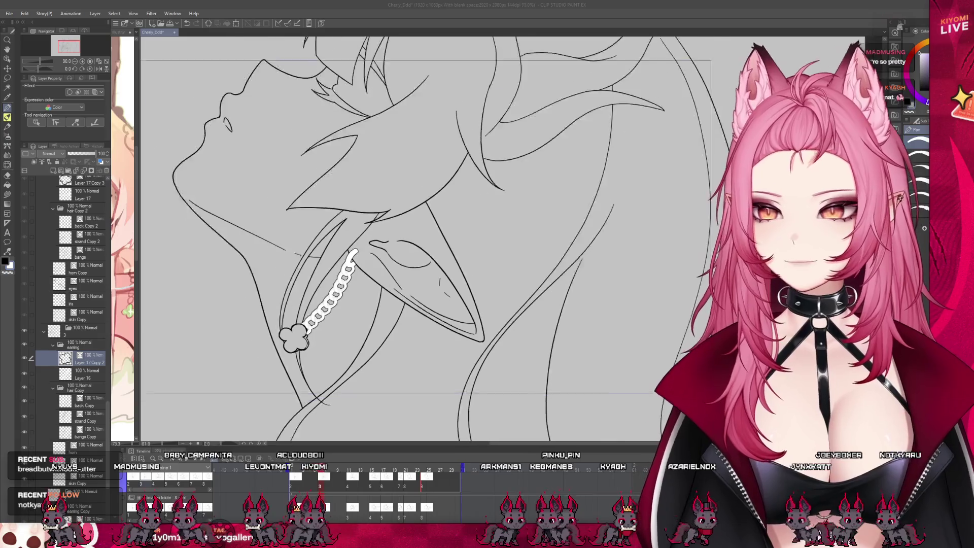
scroll(355, 238, "down", 3)
scroll(355, 239, "up", 3)
scroll(355, 238, "up", 2)
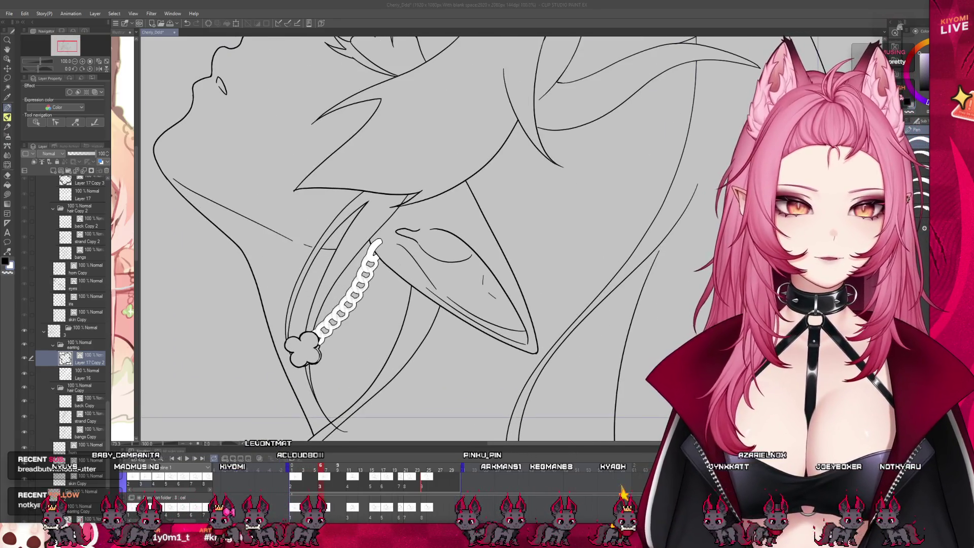
left_click_drag(355, 264, 417, 339)
scroll(417, 339, "up", 3)
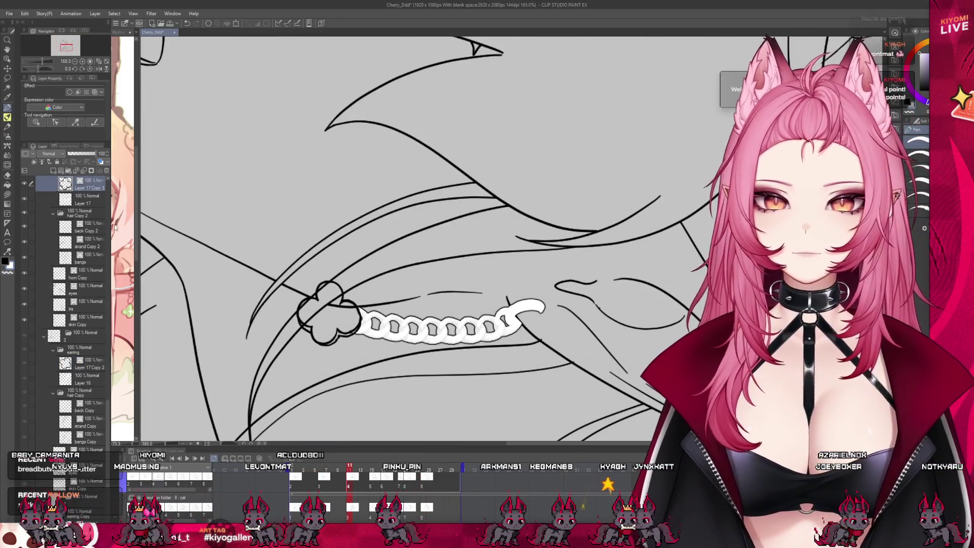
Select bangs, strand Copy 2, skin Copy, then Layer 17 Copy 3, and switch to the Pen
left_click(92, 253)
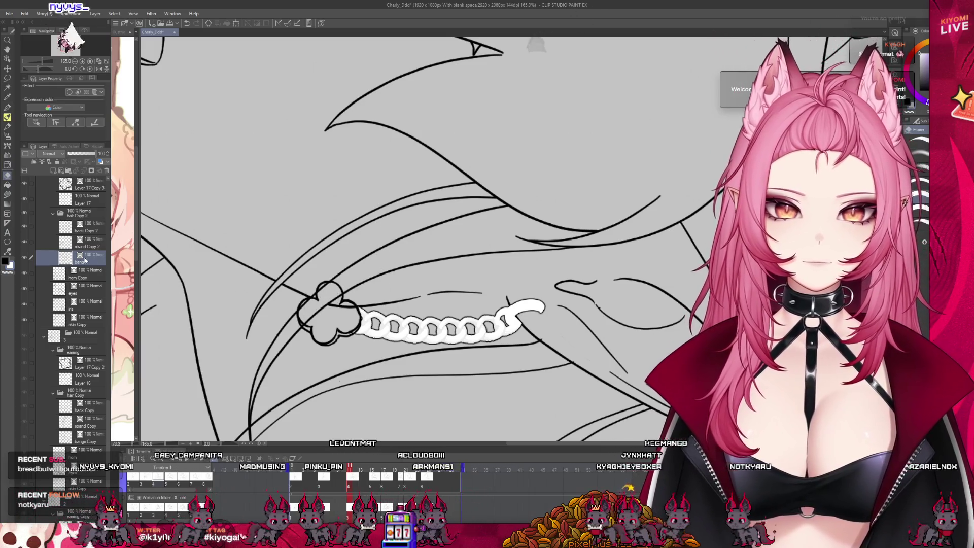
left_click(90, 243)
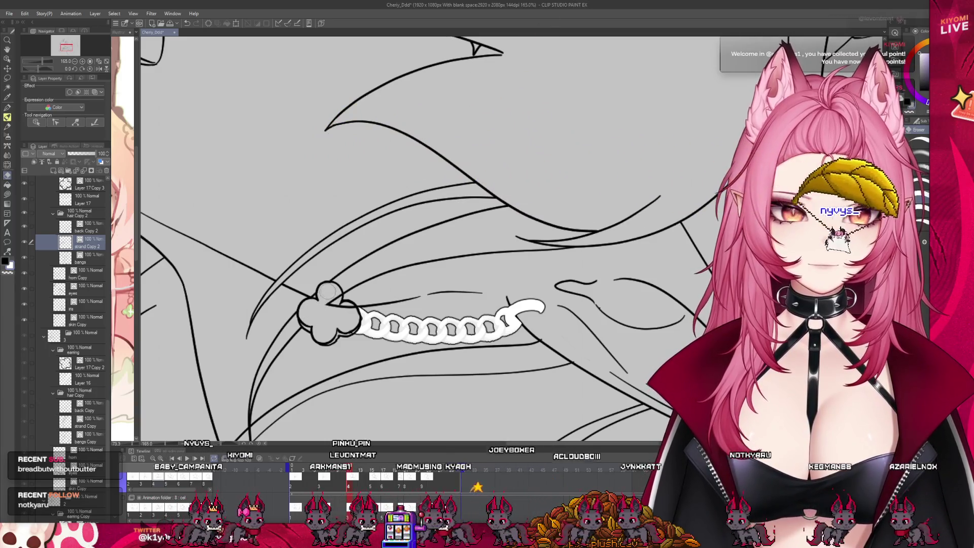
left_click(330, 303, "ctrl+shift")
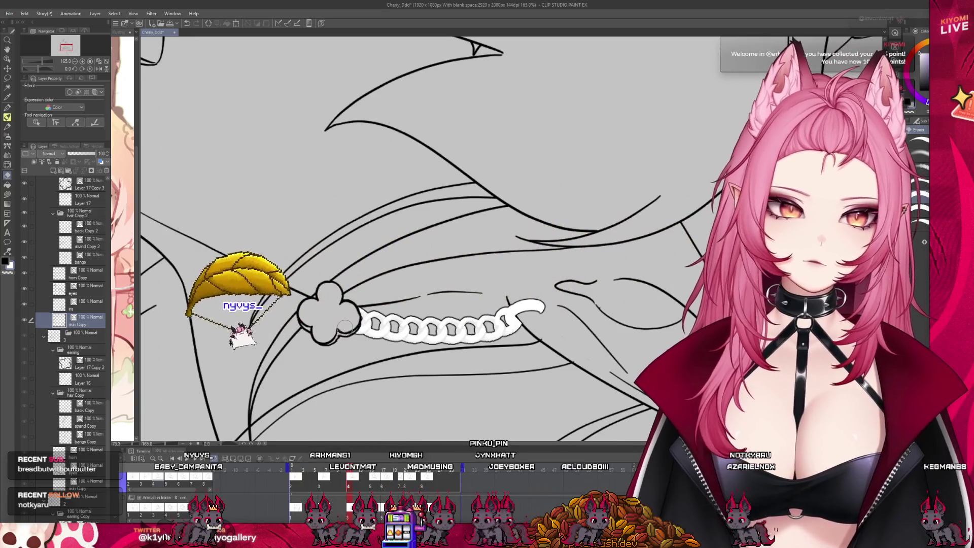
left_click(303, 221, "ctrl+shift")
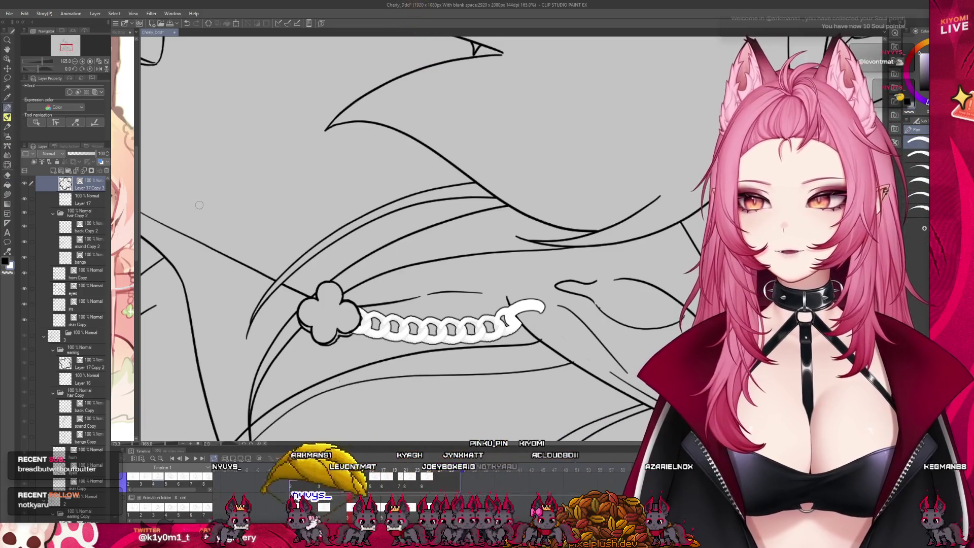
key("p")
Step forward through cels 5 and 6 on the Timeline
scroll(224, 299, "down", 1)
scroll(224, 298, "down", 4)
scroll(254, 284, "up", 2)
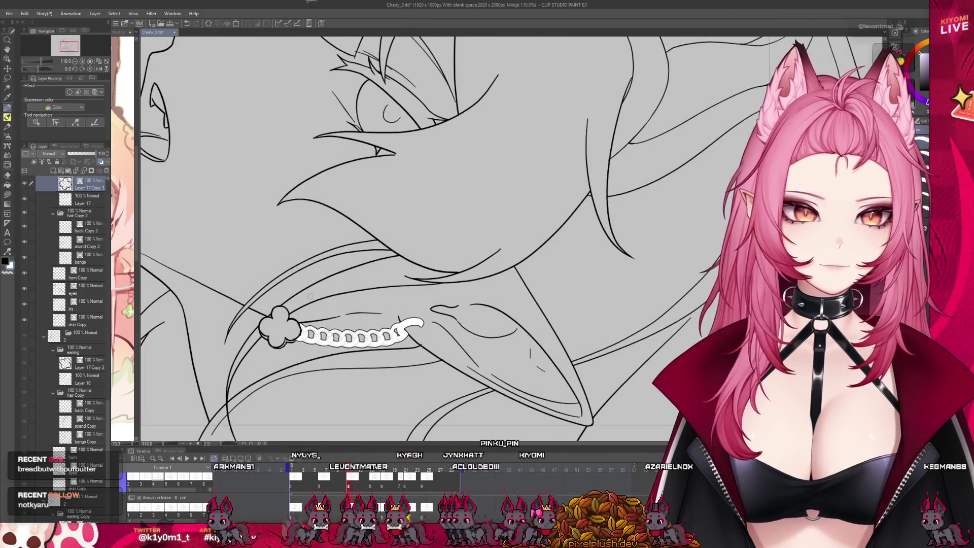
left_click(370, 482)
scroll(374, 393, "down", 1)
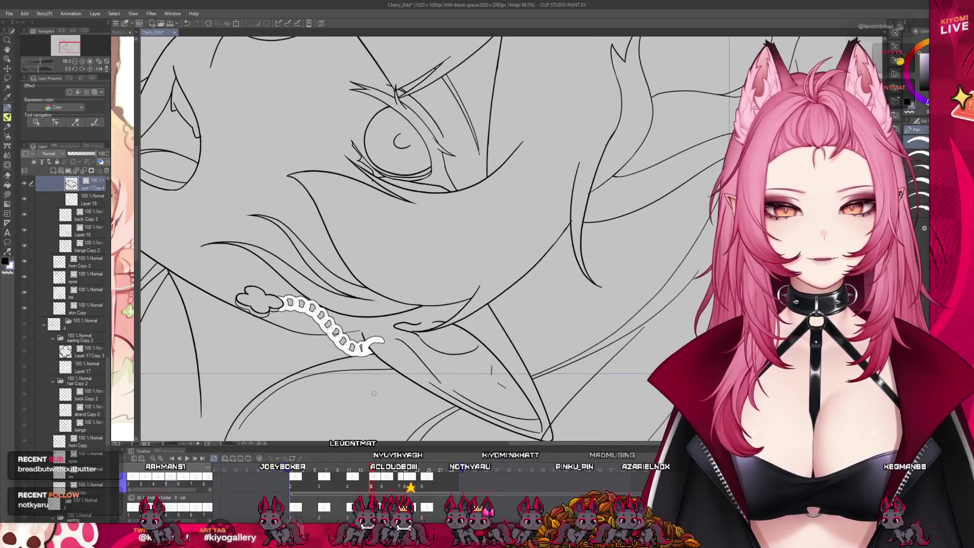
left_click(382, 482)
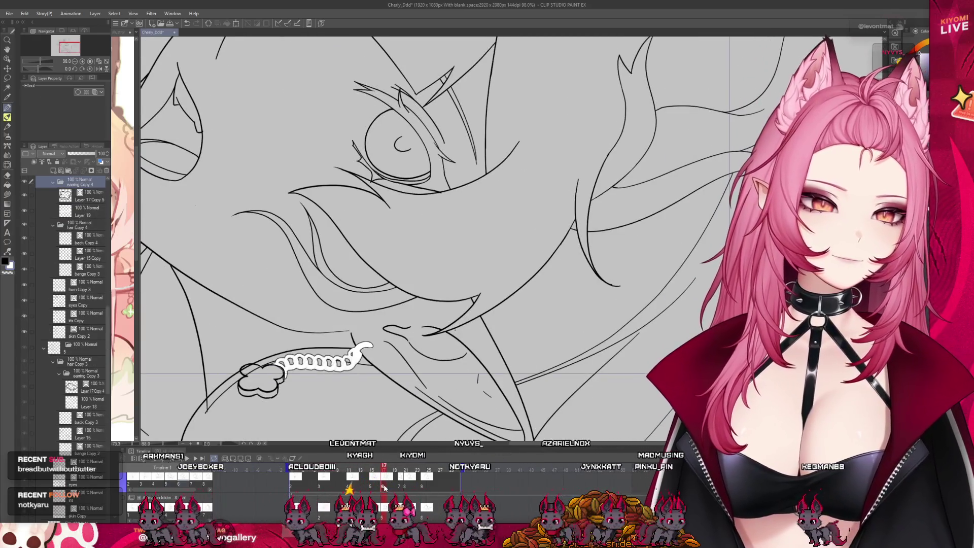
Select back Copy 4, Layer 17 Copy 5, then Layer 19 to view its Border effect
scroll(258, 382, "up", 2)
scroll(257, 382, "up", 1)
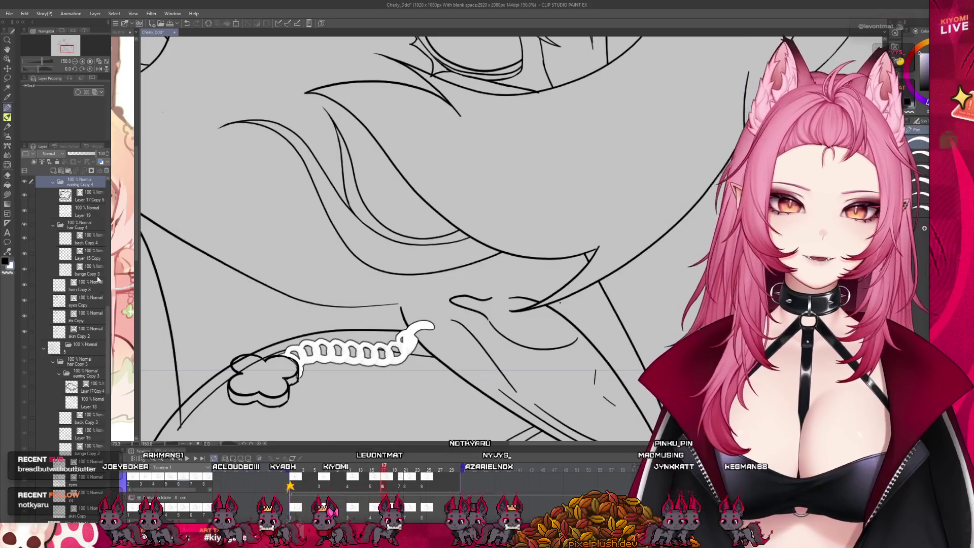
left_click(83, 239)
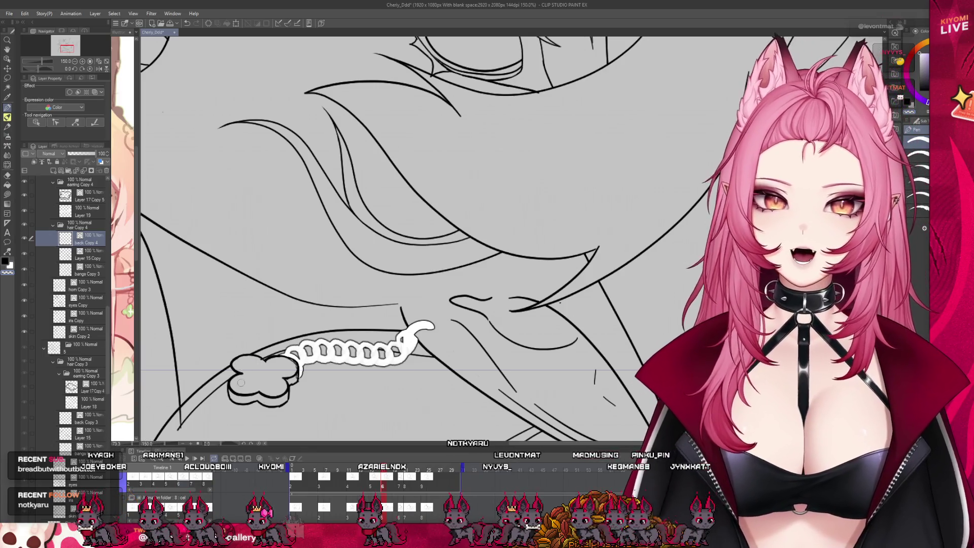
left_click(83, 196)
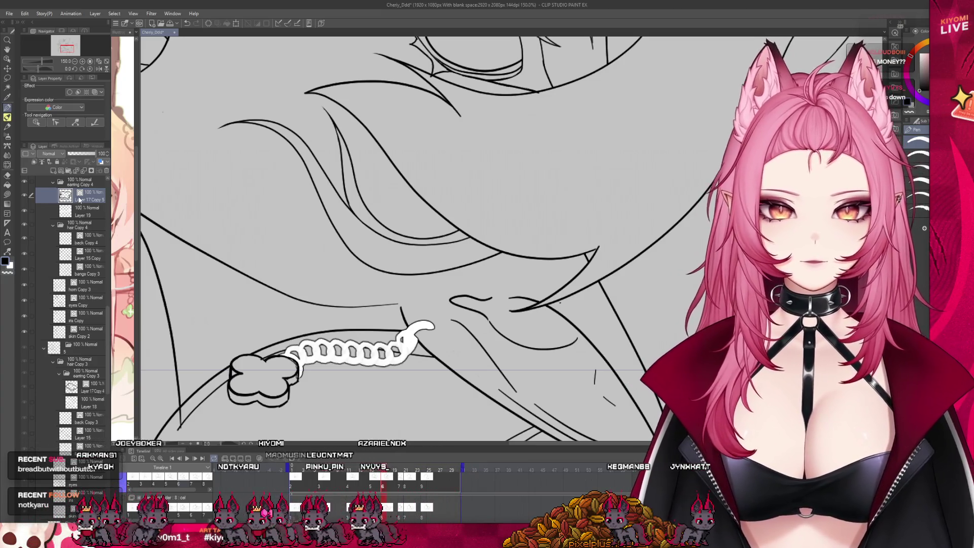
left_click(81, 210)
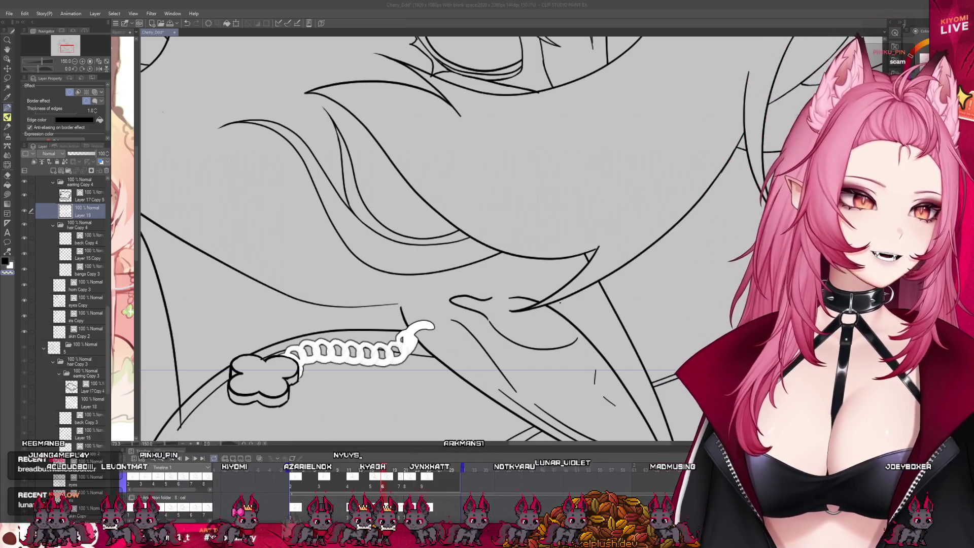
Zoom out to see more of the face and select the back Copy 4 layer
key("ctrl+minus")
scroll(266, 354, "up", 2)
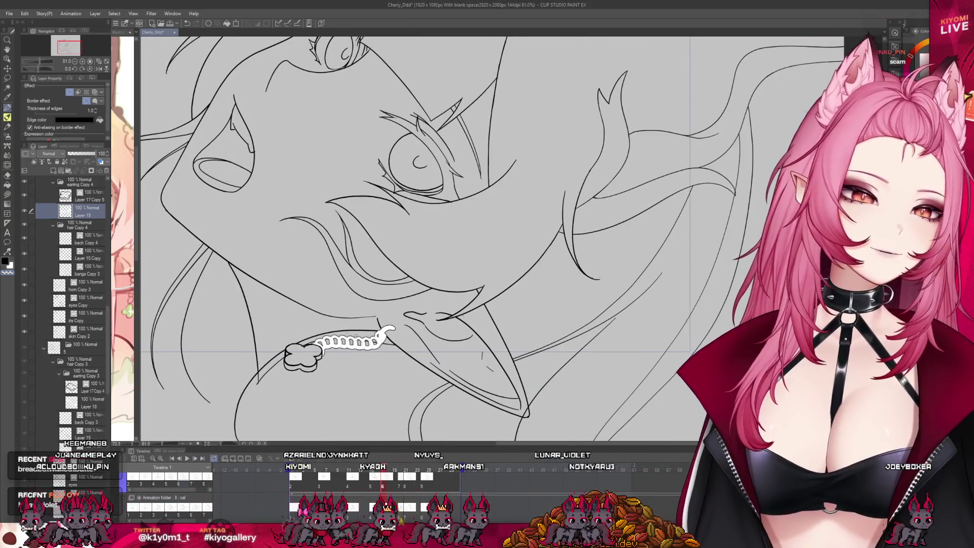
scroll(267, 353, "up", 2)
scroll(267, 353, "up", 1)
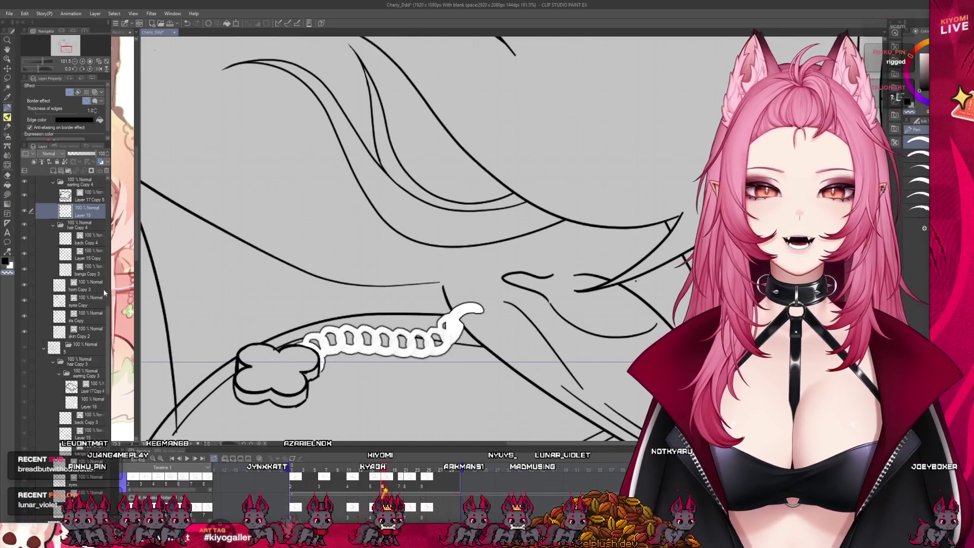
left_click(84, 239)
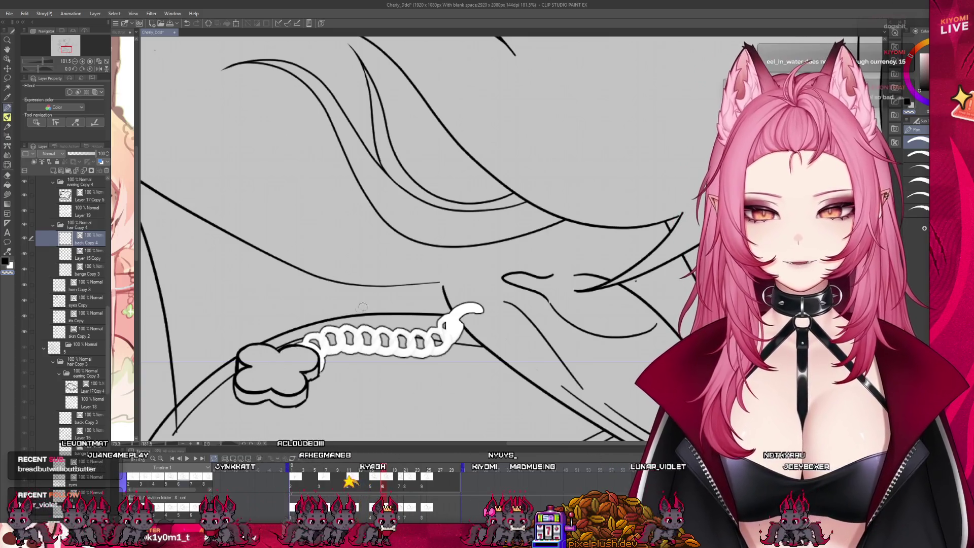
scroll(360, 308, "down", 2)
scroll(363, 315, "down", 1)
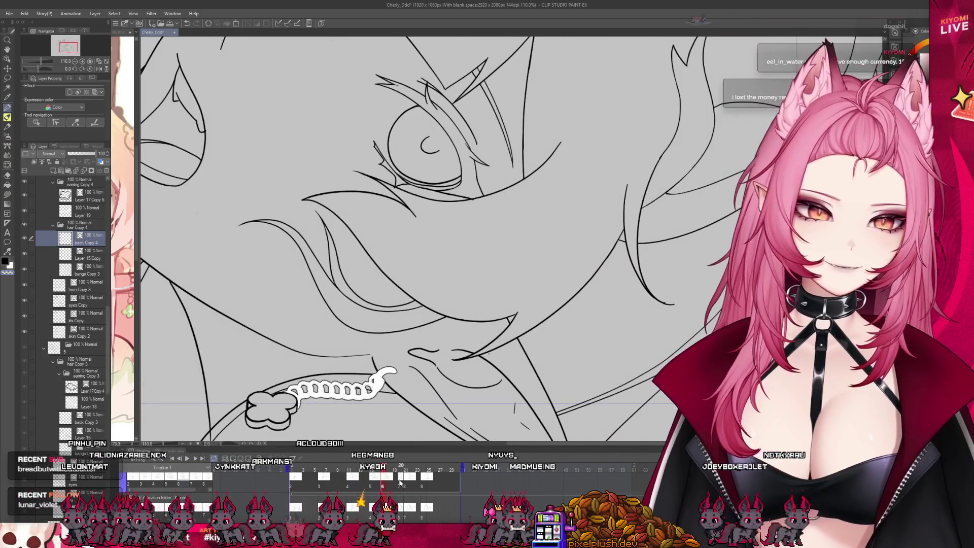
Step forward from frame 20 through the next frames, then return to the first drawing
left_click(399, 483)
scroll(366, 274, "down", 2)
left_click(409, 482)
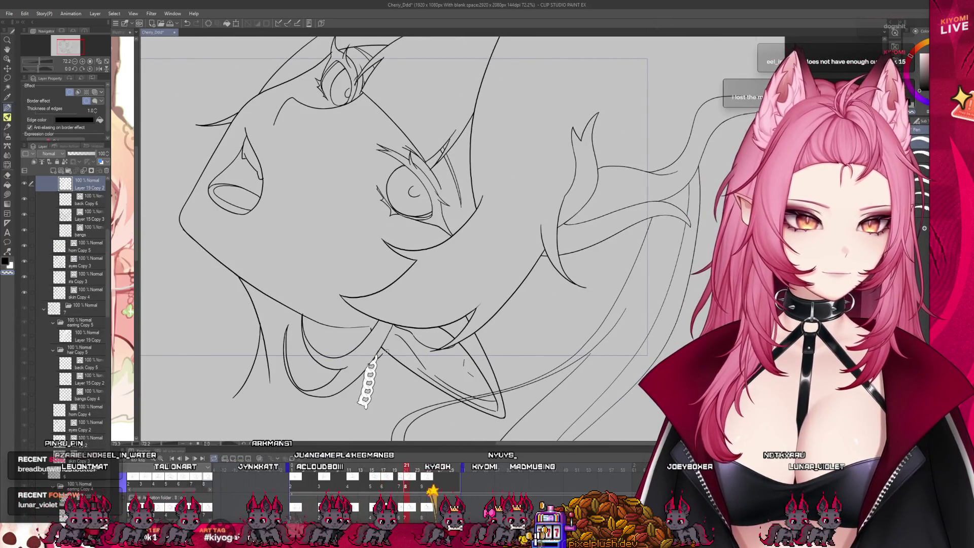
left_click(426, 486)
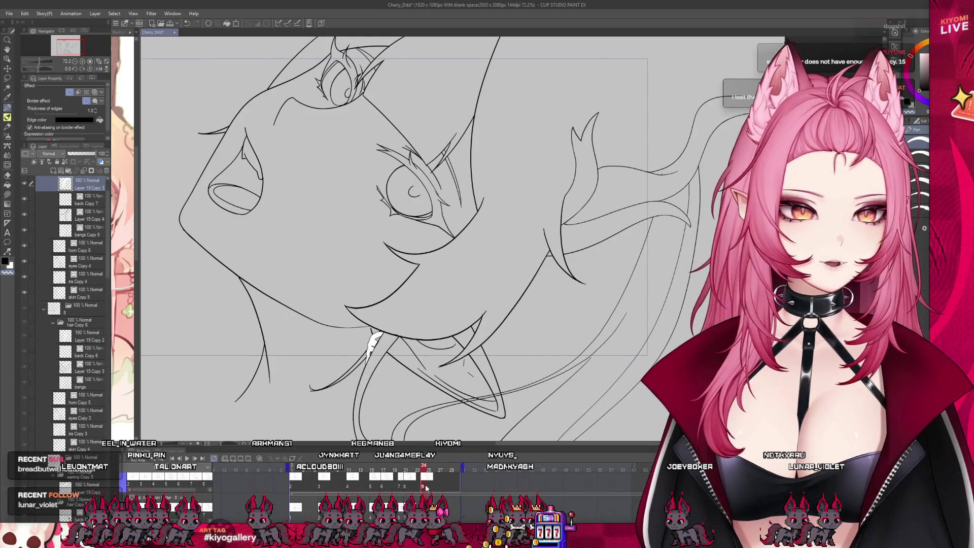
left_click(292, 485)
scroll(380, 311, "down", 2)
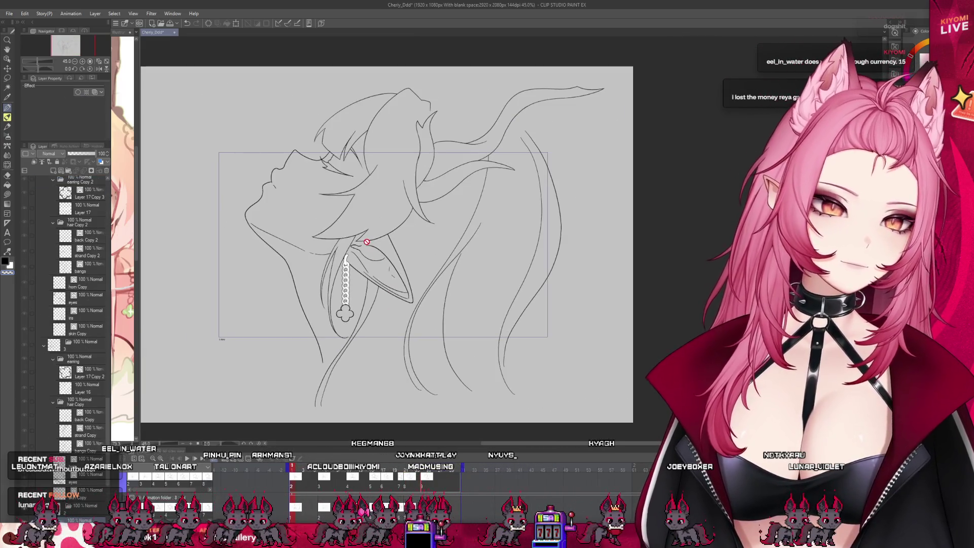
Jump to frame 14, scrub to frame 25, then settle on frame 4 and advance one drawing
left_click(370, 486)
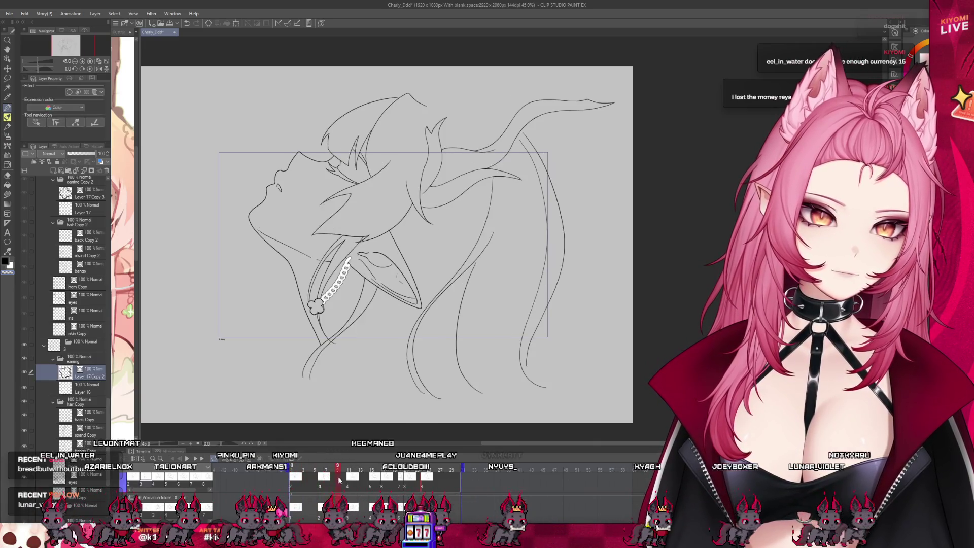
key("Return")
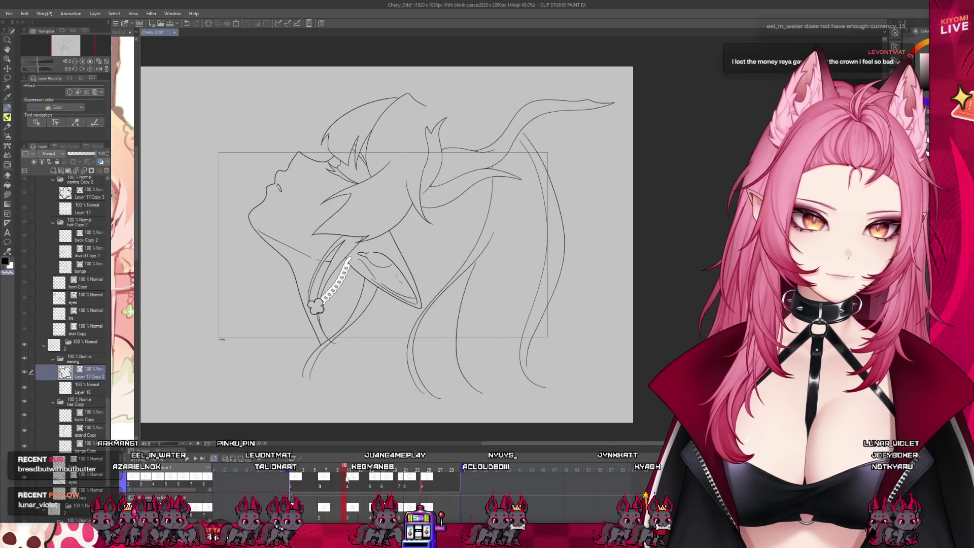
left_click_drag(424, 497, 432, 496)
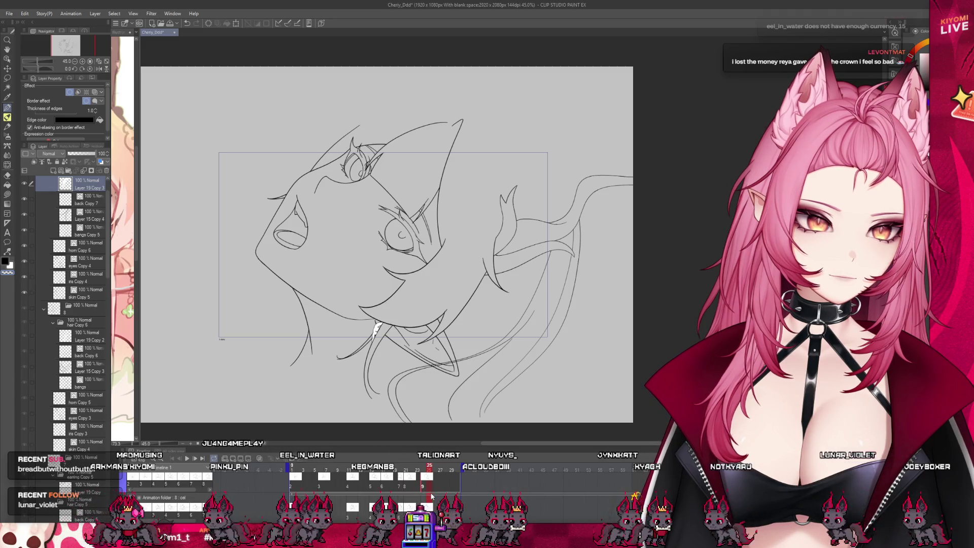
left_click(321, 484)
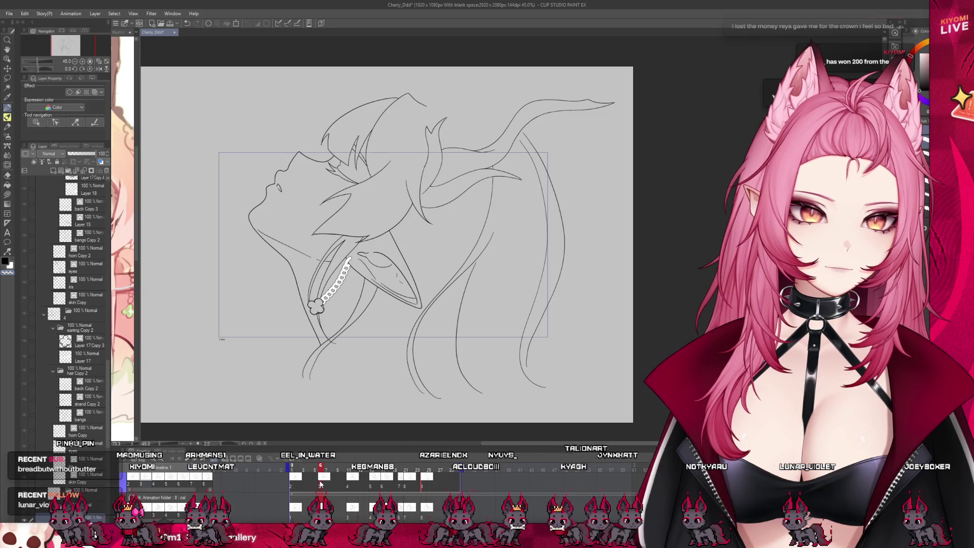
left_click_drag(320, 485, 313, 487)
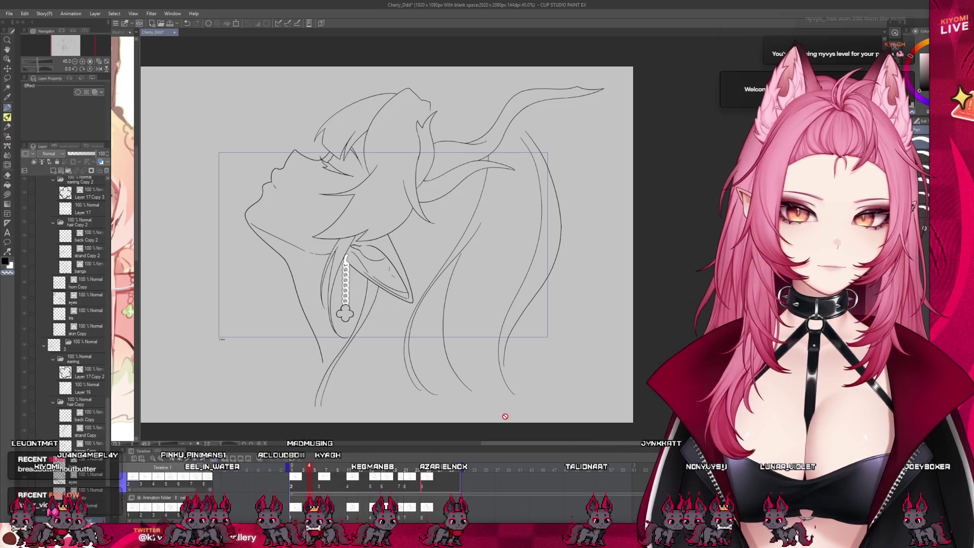
key("Right")
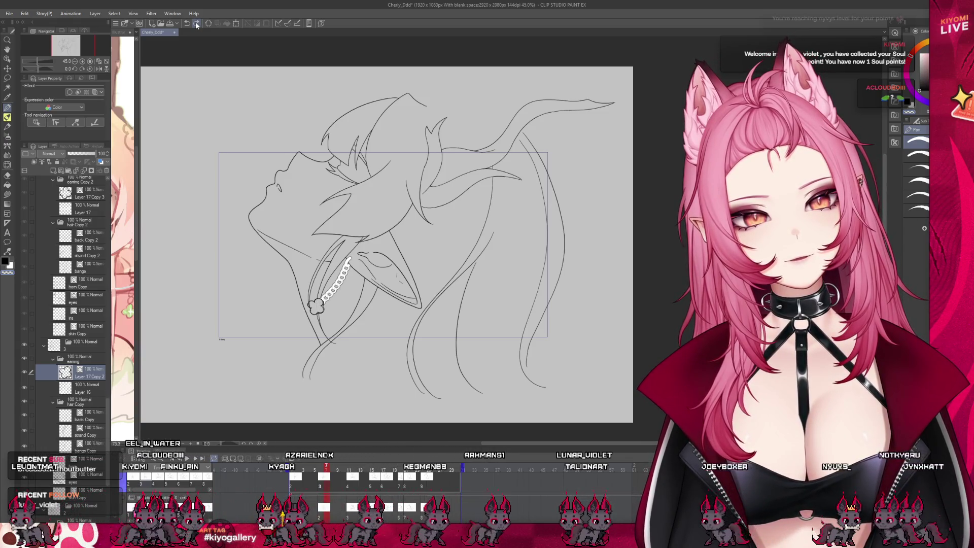
Zoom in on the earring, check Layer 16's border effect, and reselect Layer 17 Copy 2
scroll(338, 249, "up", 1)
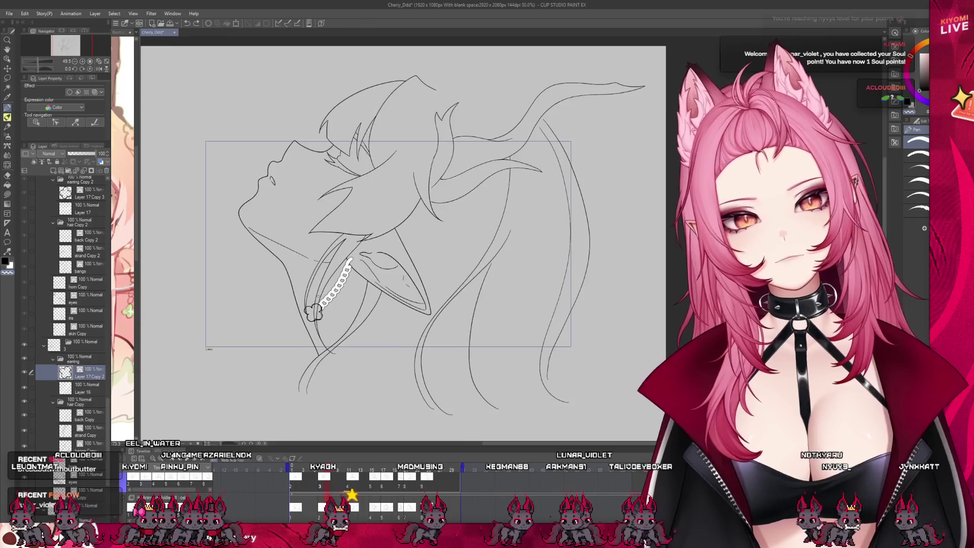
scroll(287, 335, "up", 2)
scroll(288, 335, "up", 2)
scroll(288, 335, "up", 1)
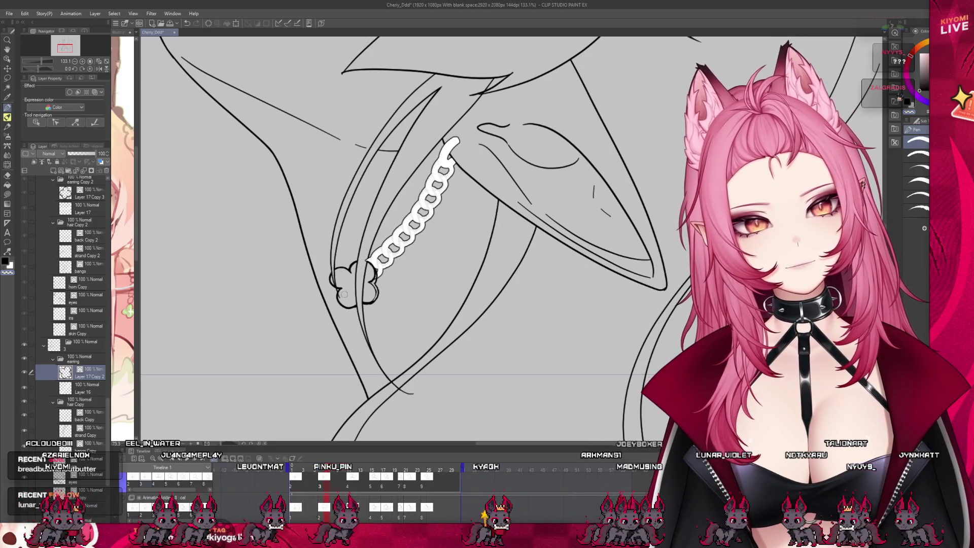
left_click(86, 389)
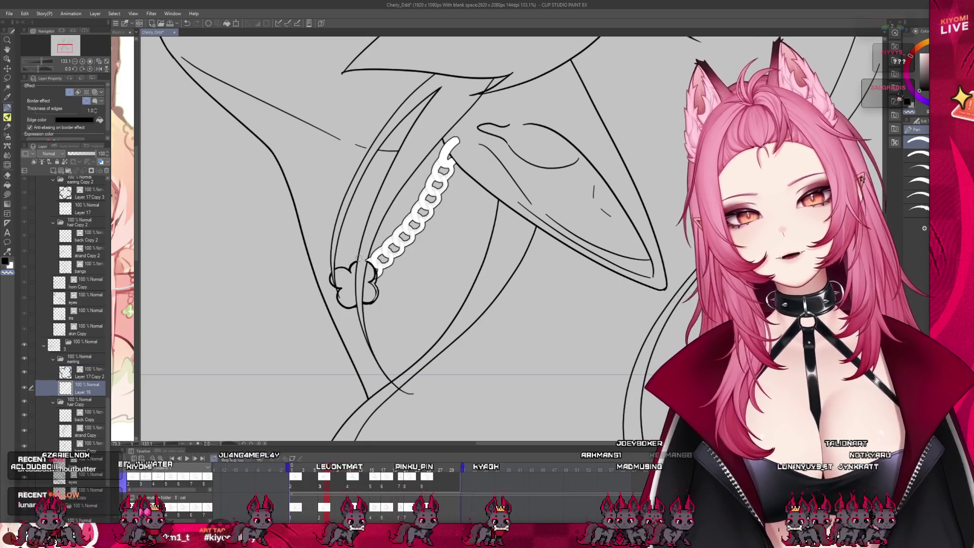
left_click(80, 370)
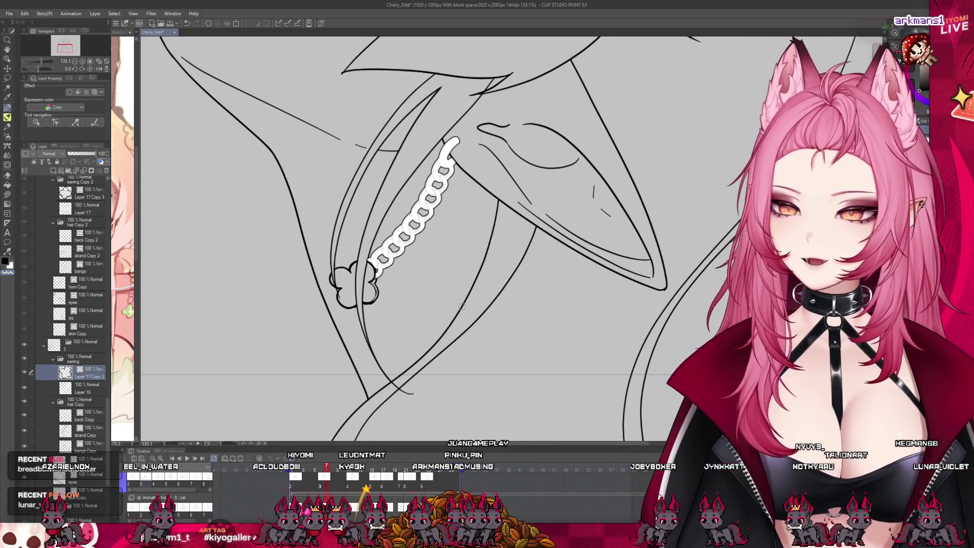
scroll(330, 330, "down", 1)
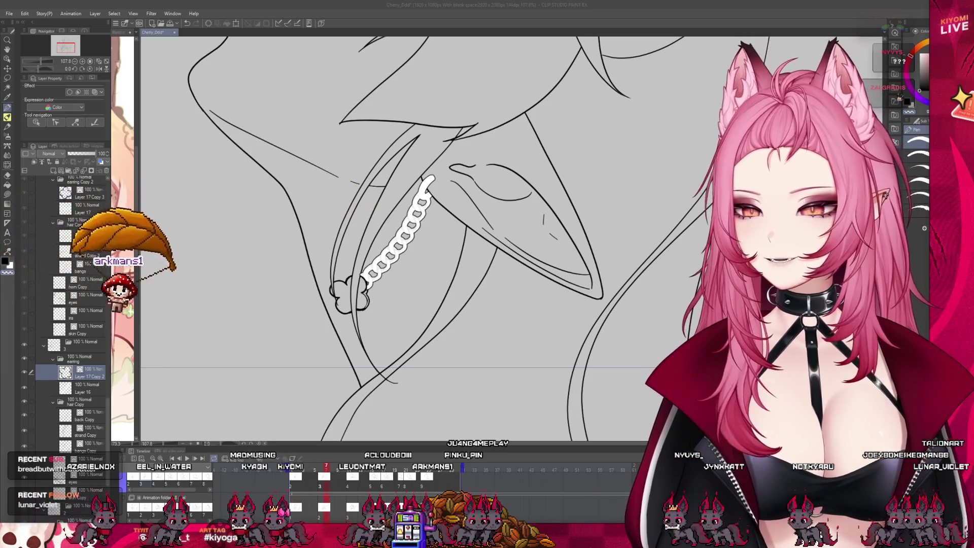
scroll(396, 239, "up", 1)
scroll(394, 236, "up", 1)
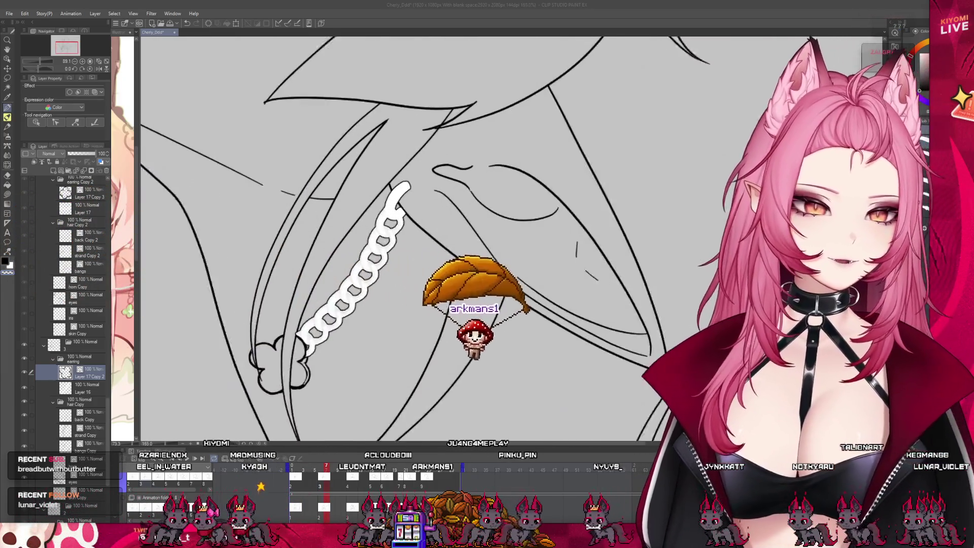
scroll(393, 236, "up", 1)
scroll(393, 236, "up", 1)
Select white-bordered Layer 16 again, then the skin Copy layer, and move to the next frame
left_click(89, 388)
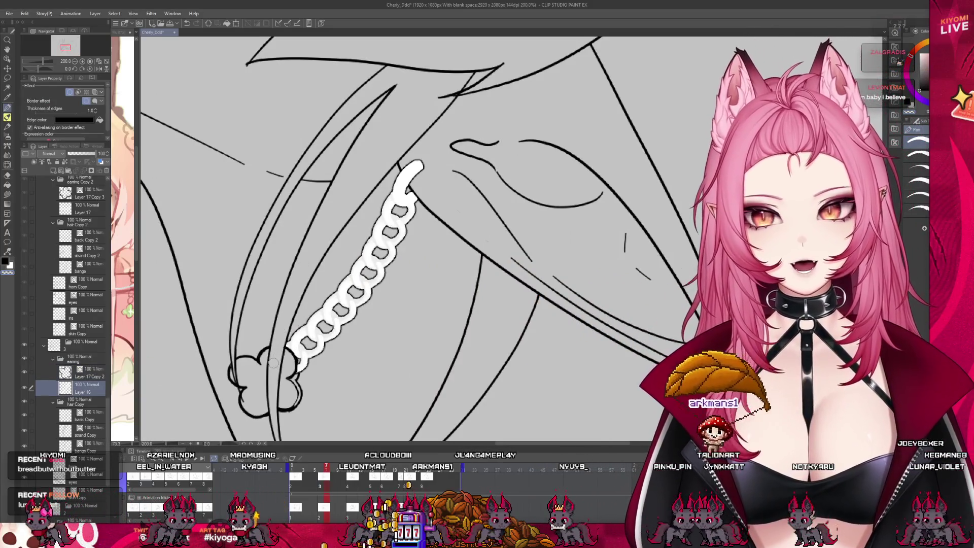
scroll(351, 314, "down", 2)
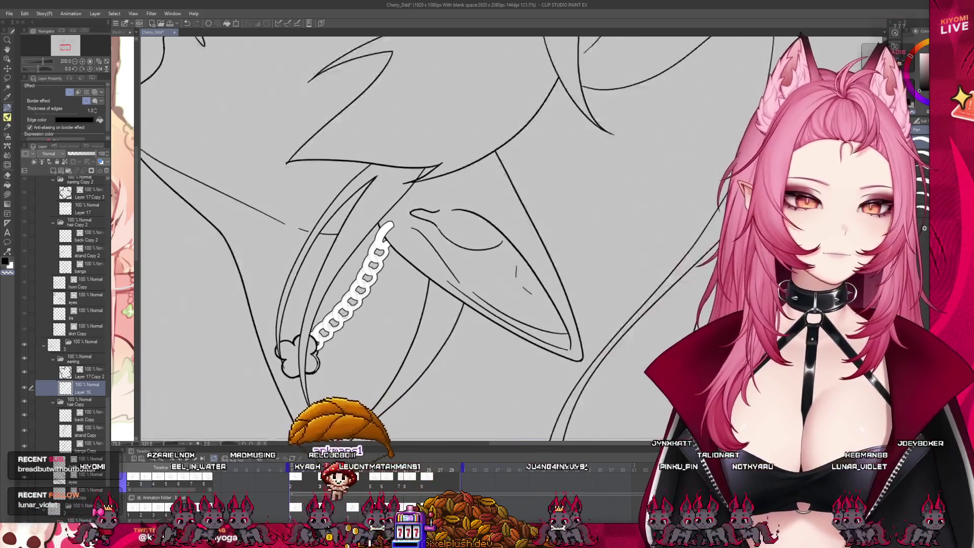
scroll(351, 304, "down", 1)
scroll(350, 304, "down", 1)
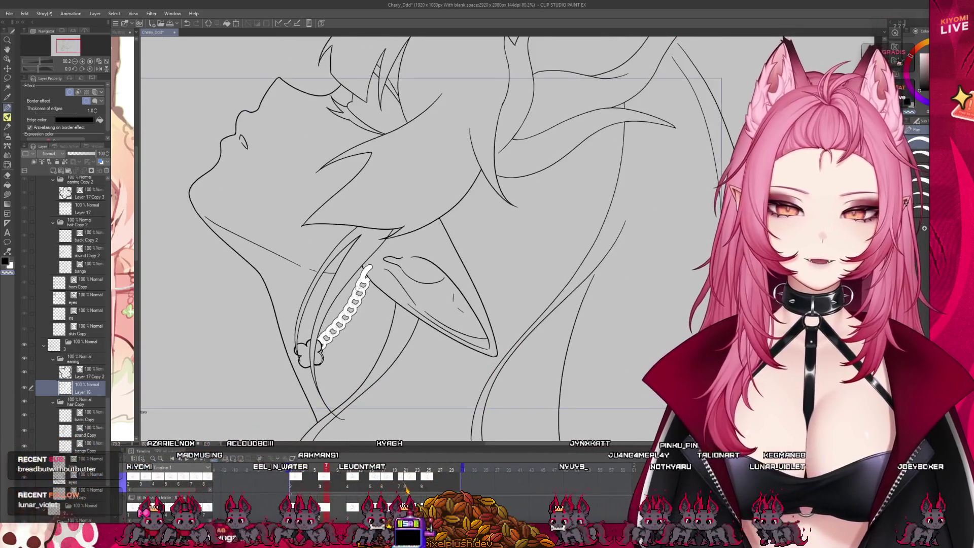
scroll(355, 325, "up", 2)
scroll(376, 322, "up", 1)
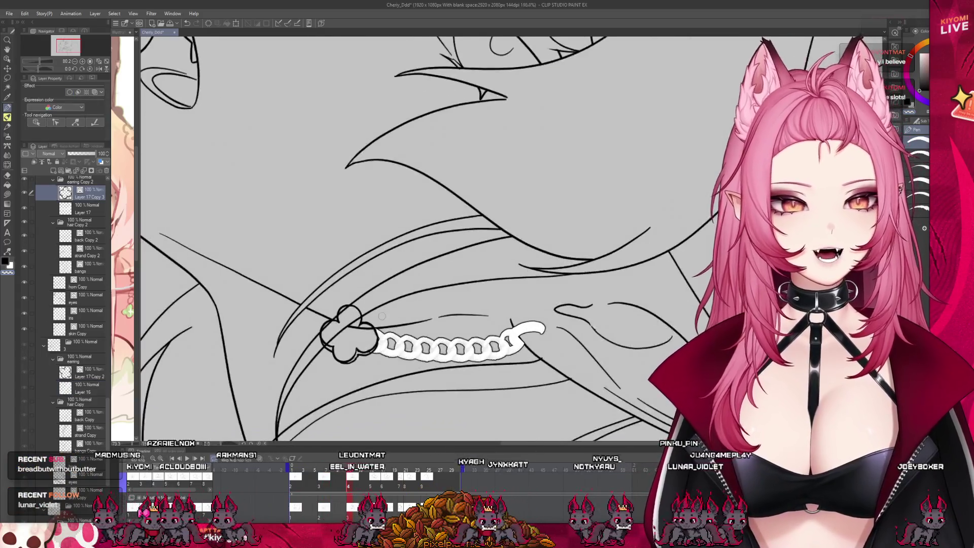
scroll(375, 322, "up", 1)
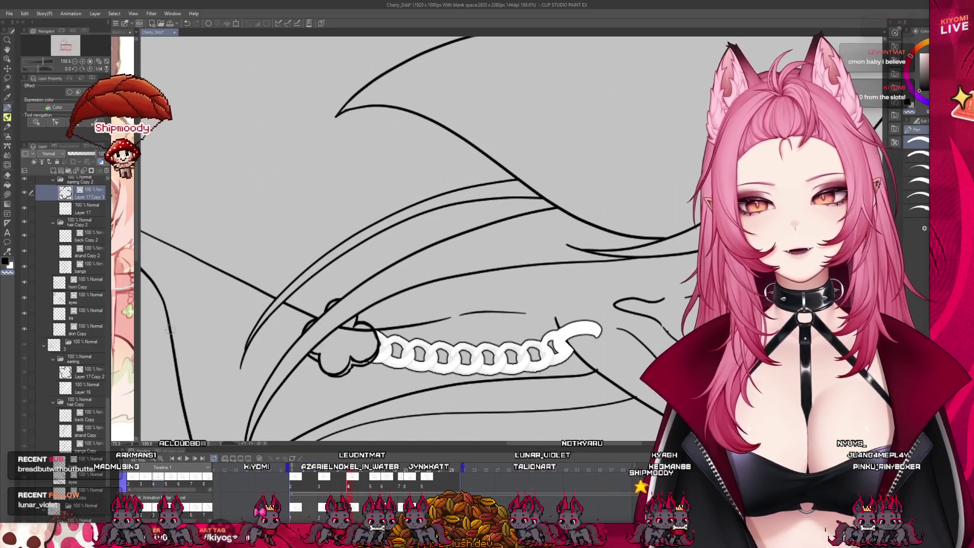
left_click(370, 331, "ctrl+shift")
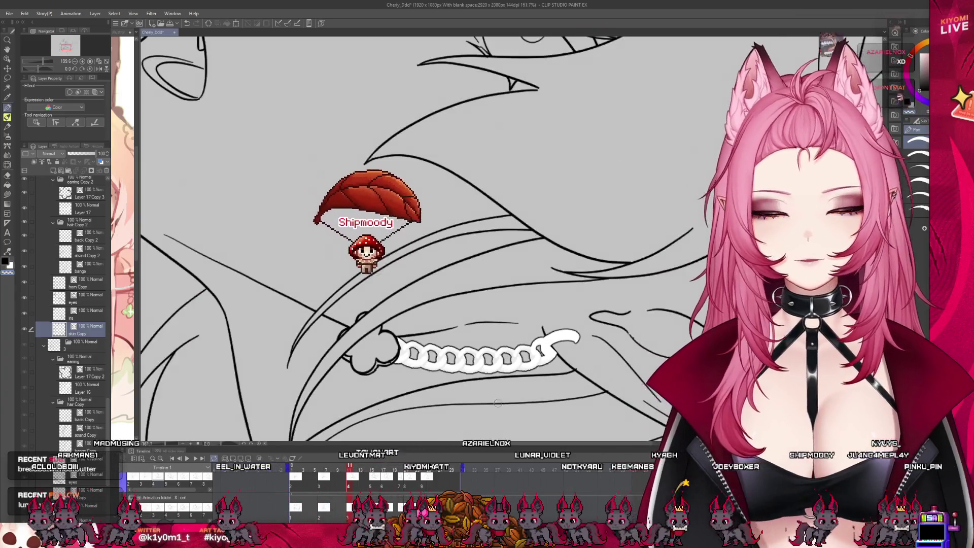
scroll(548, 338, "down", 2)
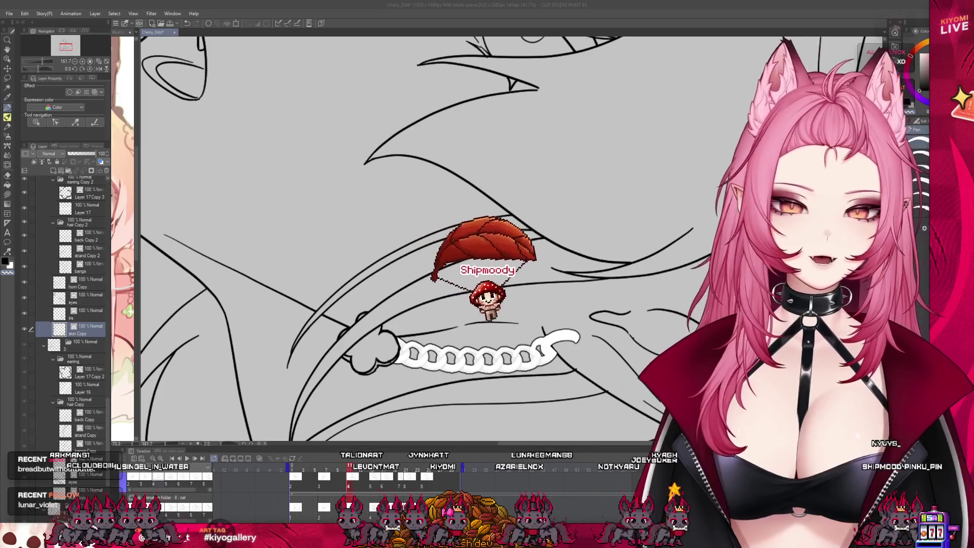
scroll(406, 239, "down", 1)
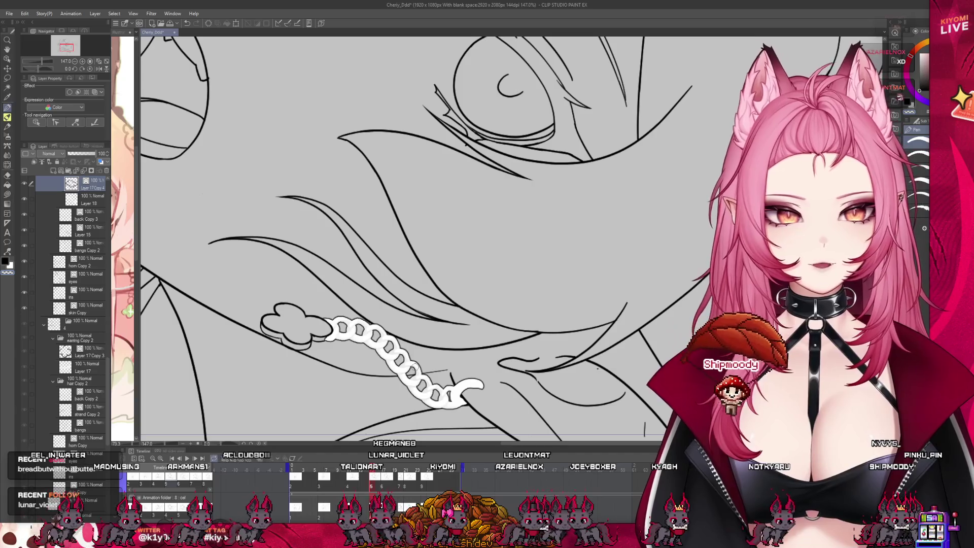
Select Layer 19, back Copy 4, then Layer 17 Copy 5 in the Layer panel
scroll(355, 426, "up", 1)
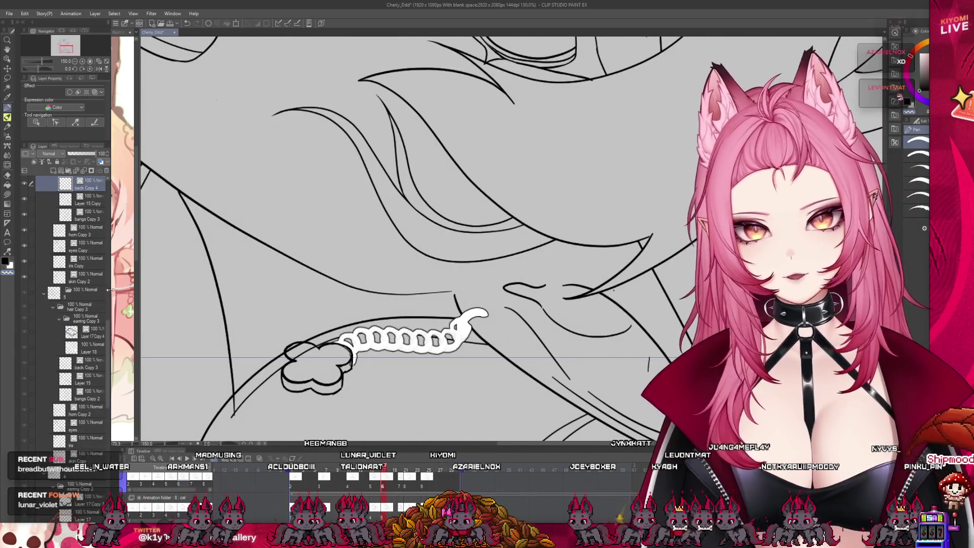
scroll(94, 356, "up", 5)
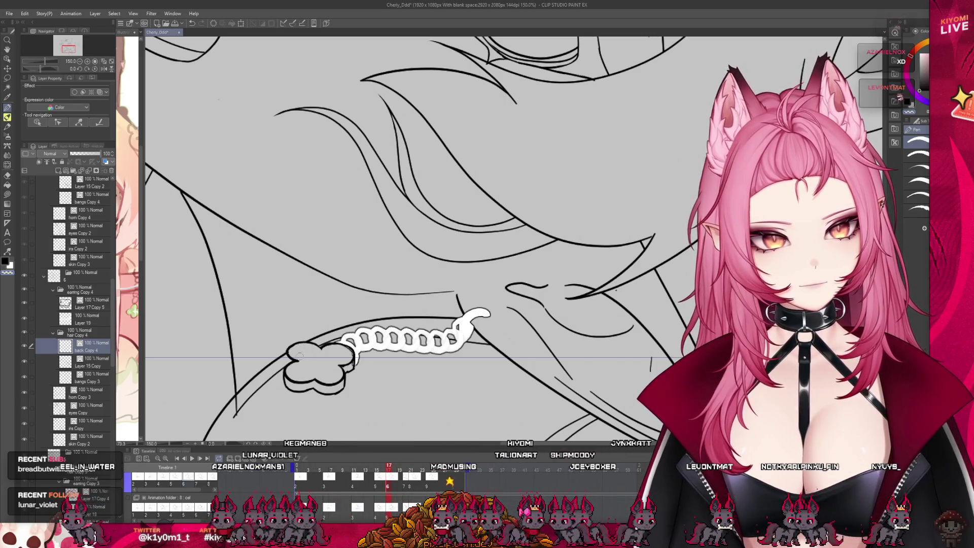
left_click(89, 323)
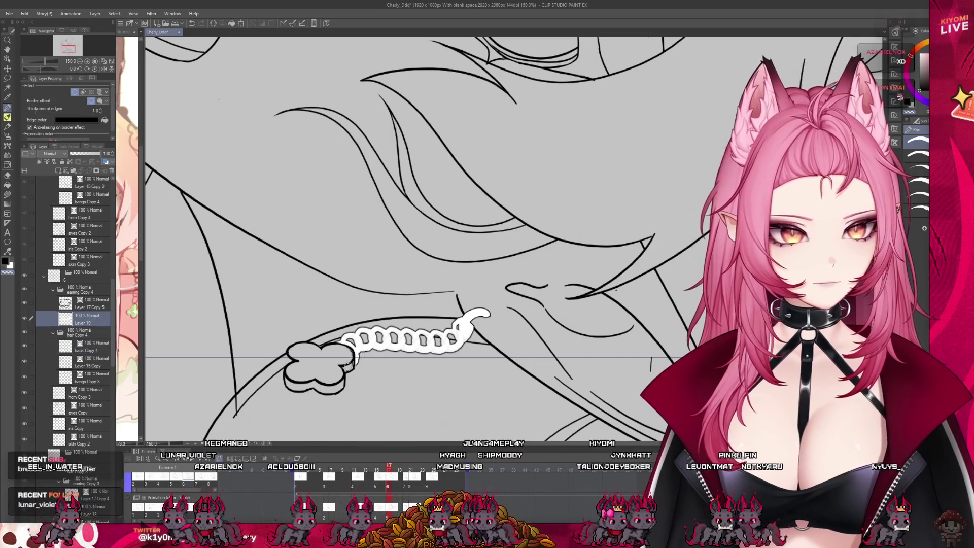
left_click(90, 346)
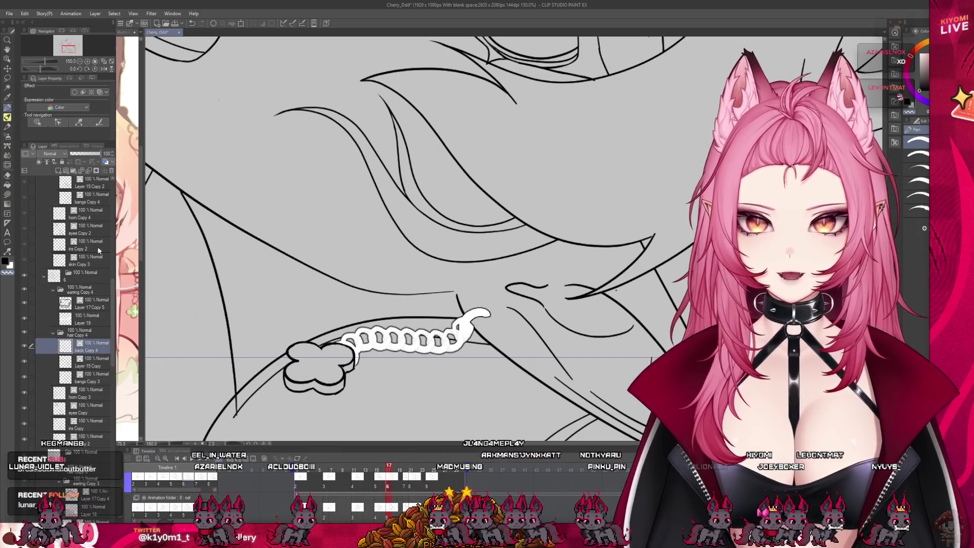
left_click(87, 299)
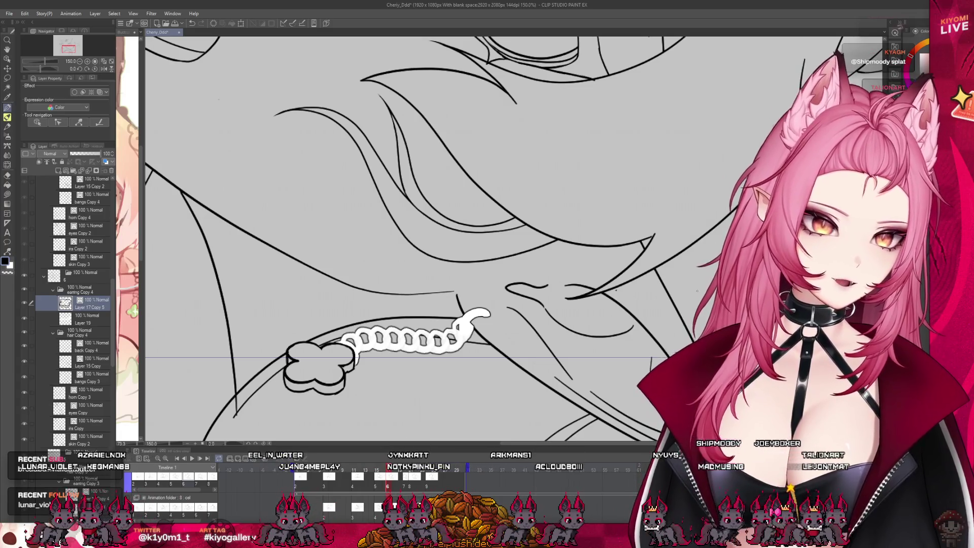
Drag the playhead to frame 9, return to frame 1, then play and stop the animation
scroll(401, 238, "down", 3)
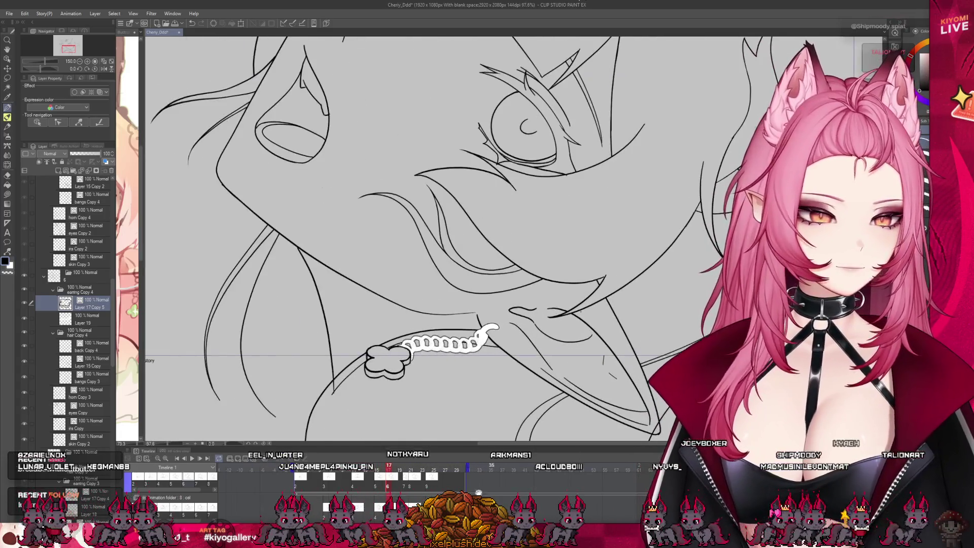
left_click_drag(405, 487, 444, 490)
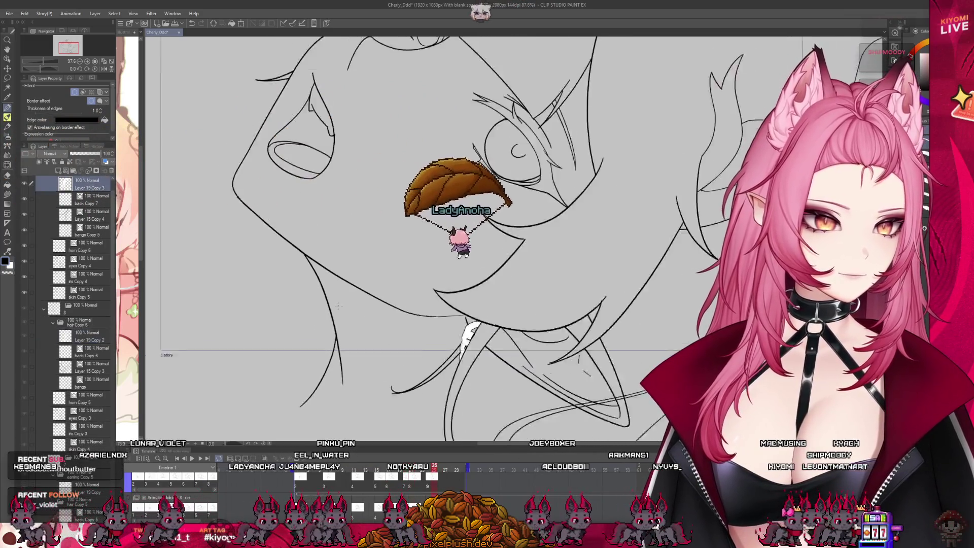
scroll(396, 376, "down", 3)
scroll(401, 253, "up", 2)
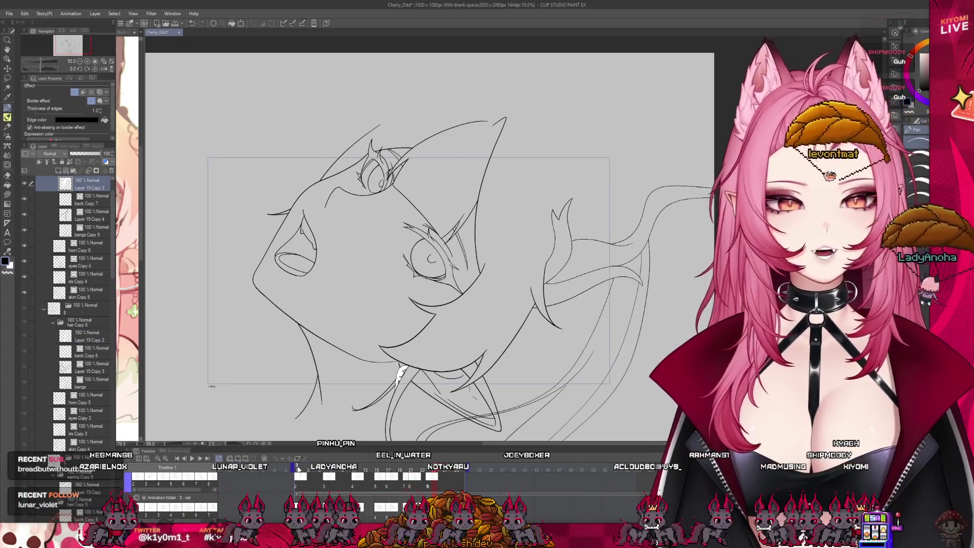
left_click(187, 458)
left_click(190, 458)
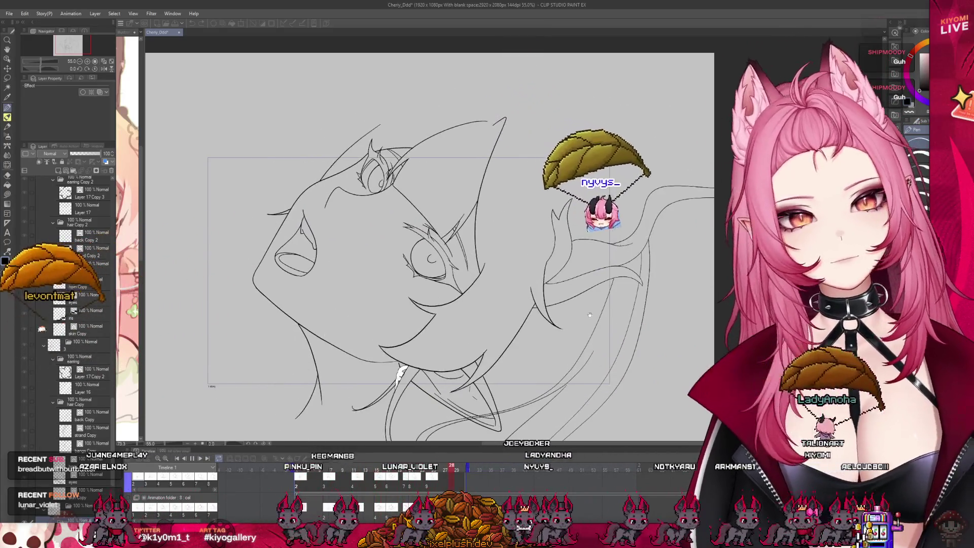
left_click(192, 458)
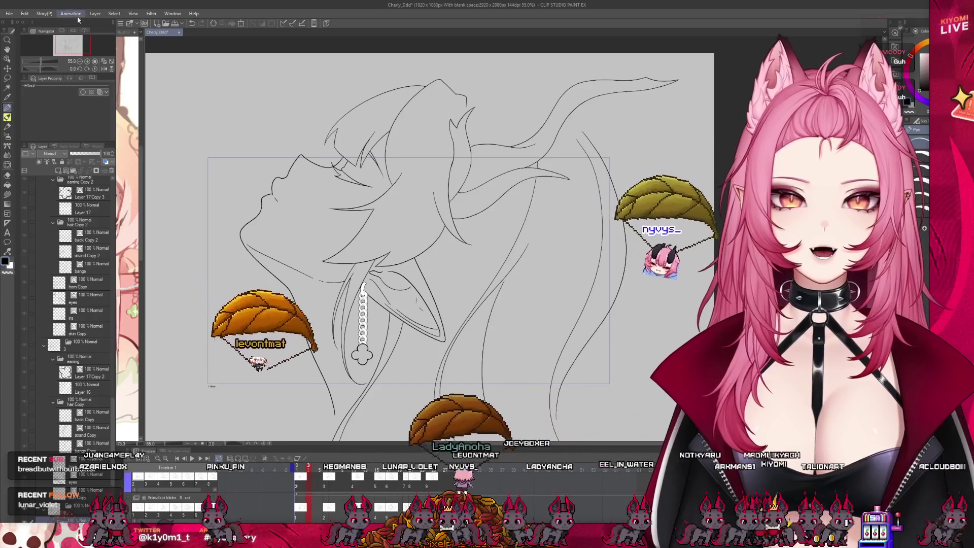
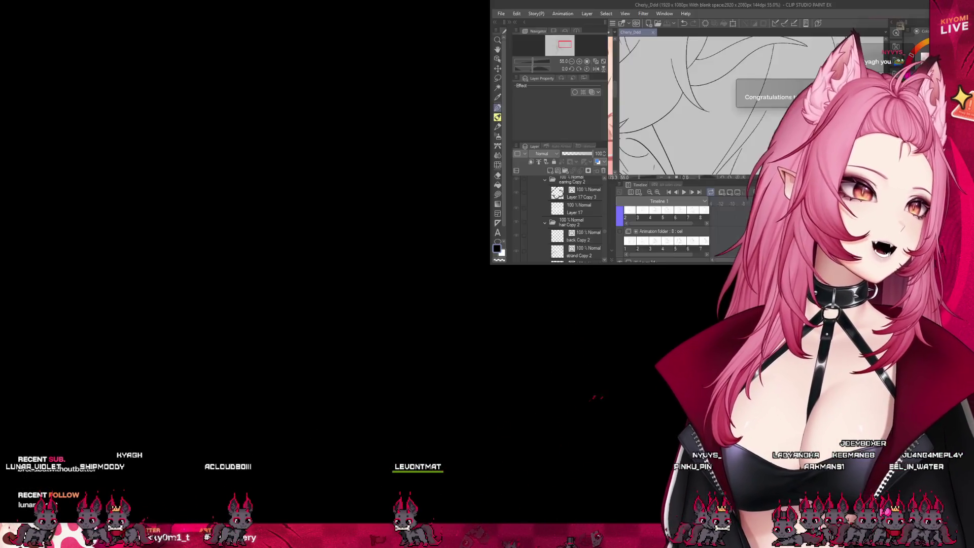
Switch to Chrome and watch the exported Cherry_Ddd.gif line-art animation play
scroll(432, 296, "up", 2)
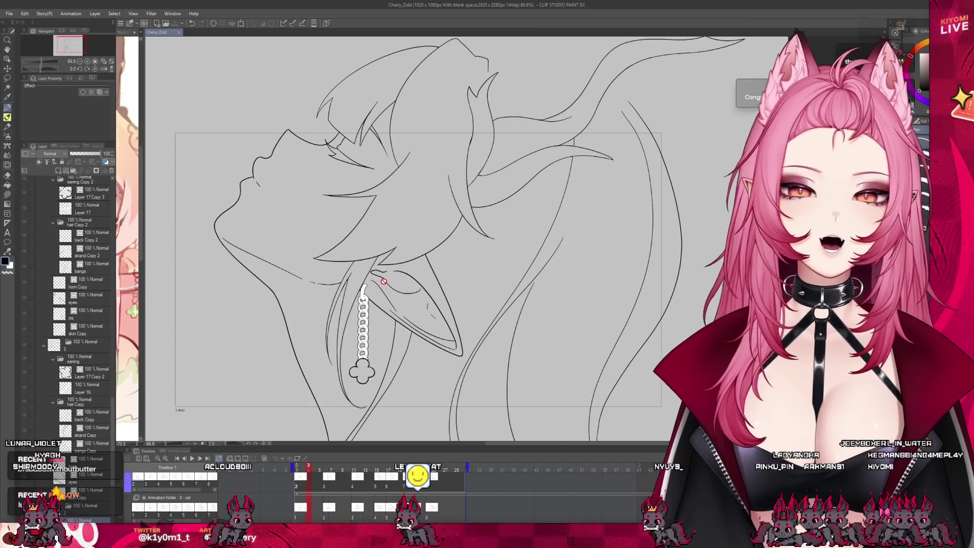
scroll(384, 281, "down", 1)
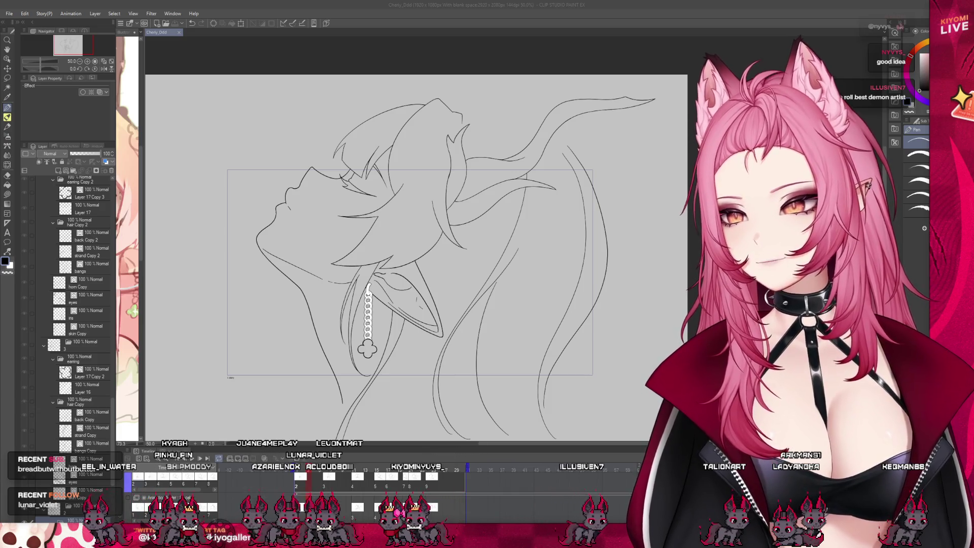
key("alt+Tab")
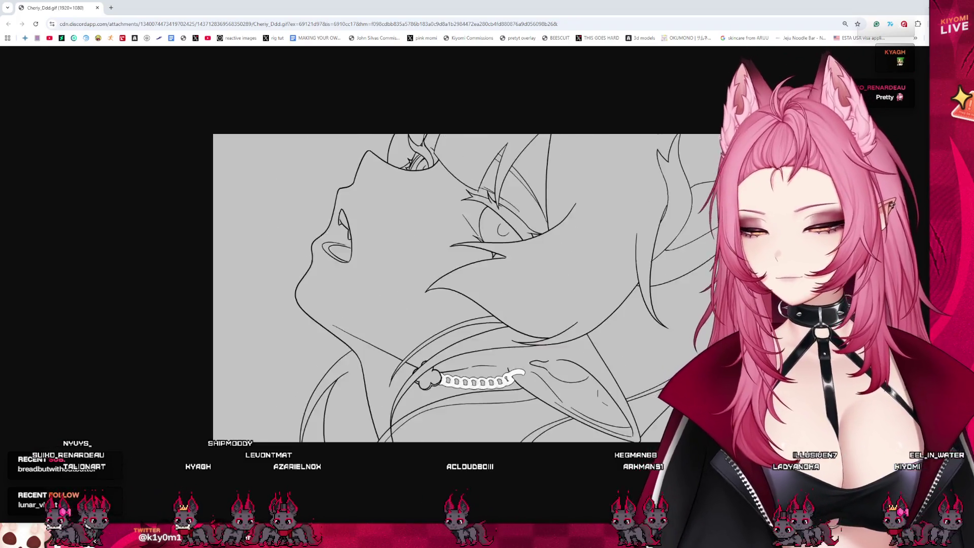
Return to Clip Studio Paint and jump to the opening frames of the StripperEmi animation
key("alt+Tab")
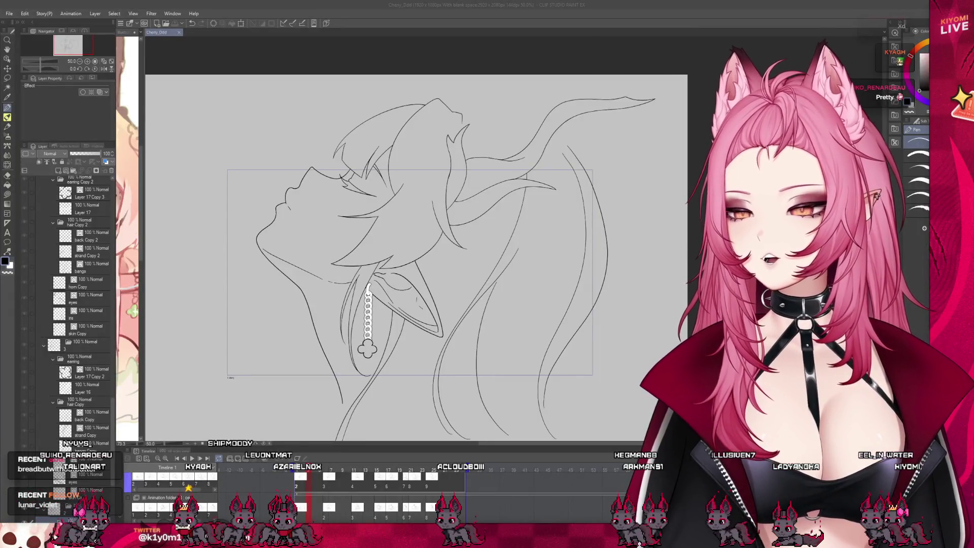
scroll(270, 81, "up", 2)
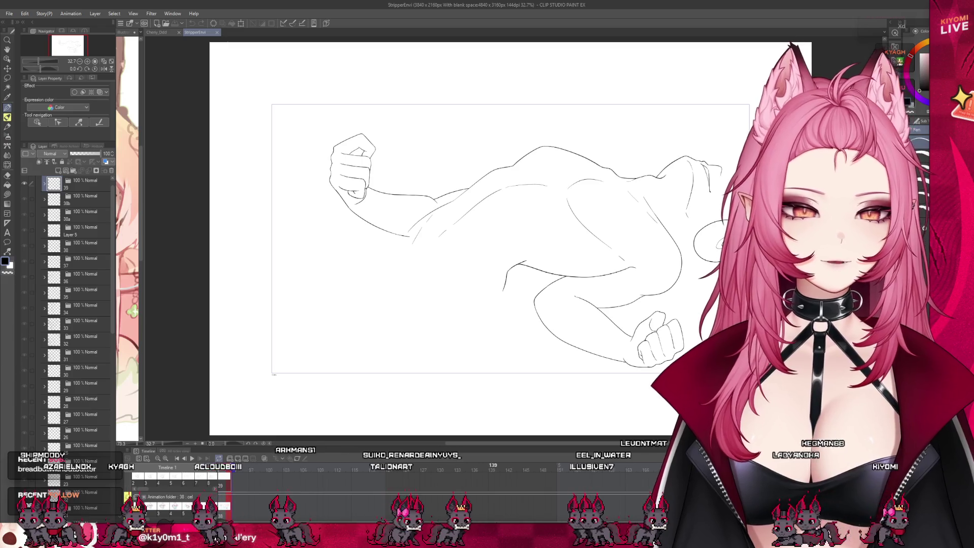
left_click(298, 471)
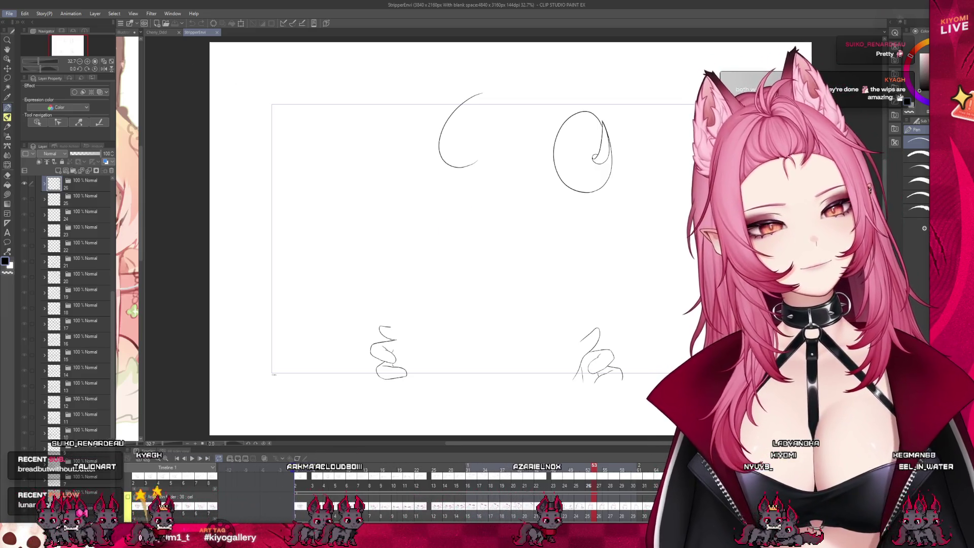
Play the ironmouse animation from frame 3, stop it, then close the ironmouse and StripperEmi files
scroll(571, 208, "up", 1)
scroll(571, 208, "up", 1)
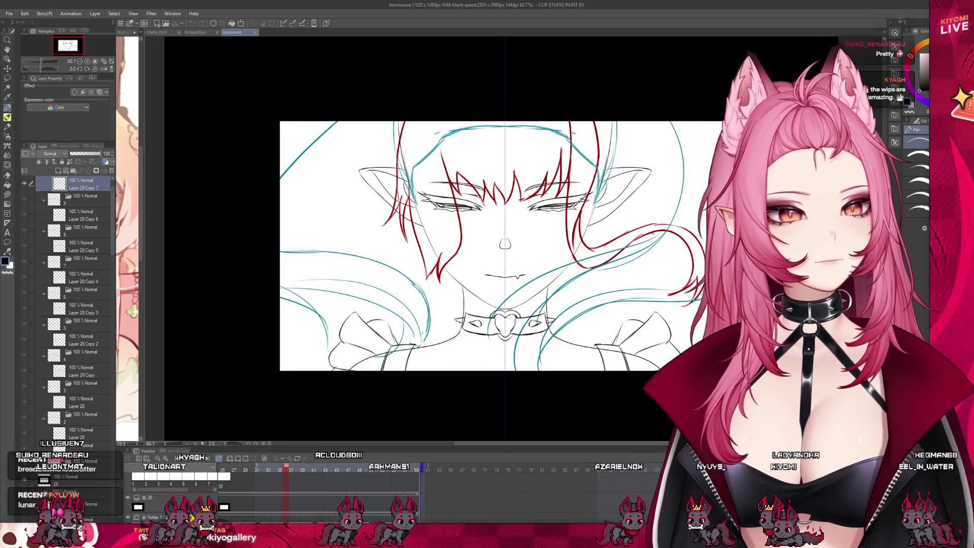
scroll(277, 472, "up", 3)
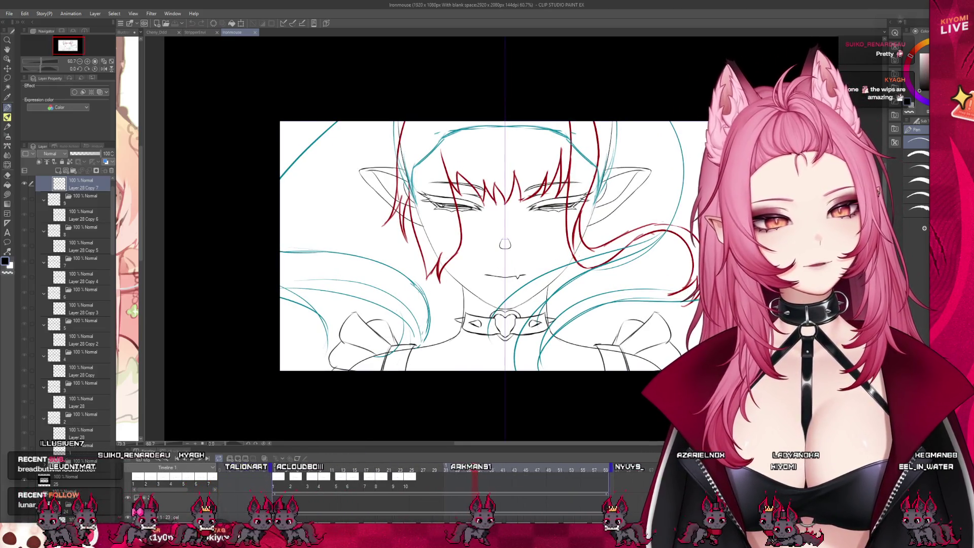
left_click(290, 470)
scroll(560, 282, "up", 2)
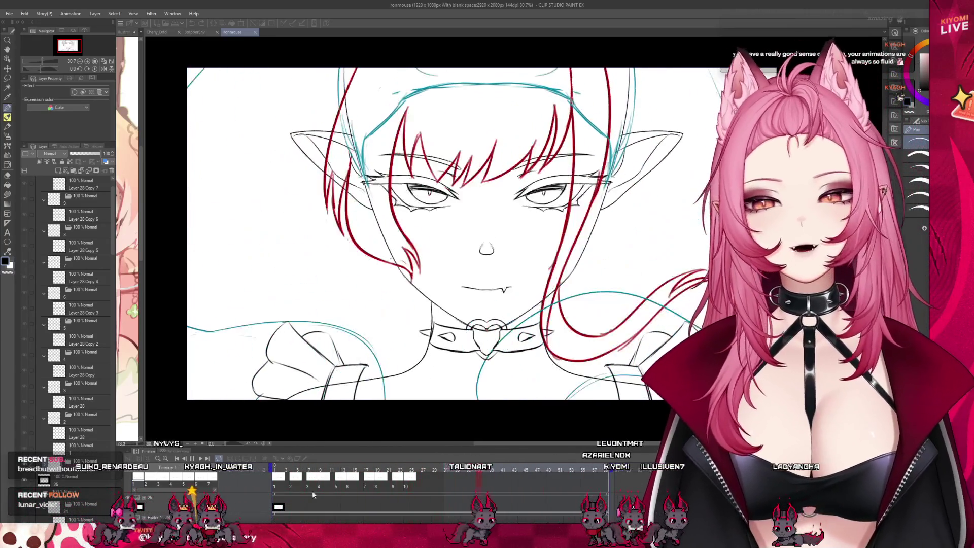
key("Return")
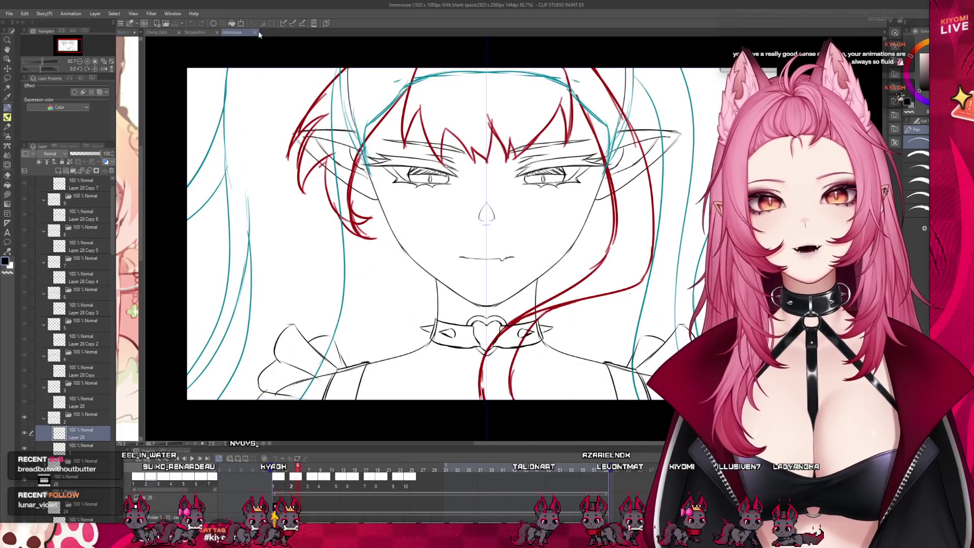
left_click(255, 32)
left_click(217, 32)
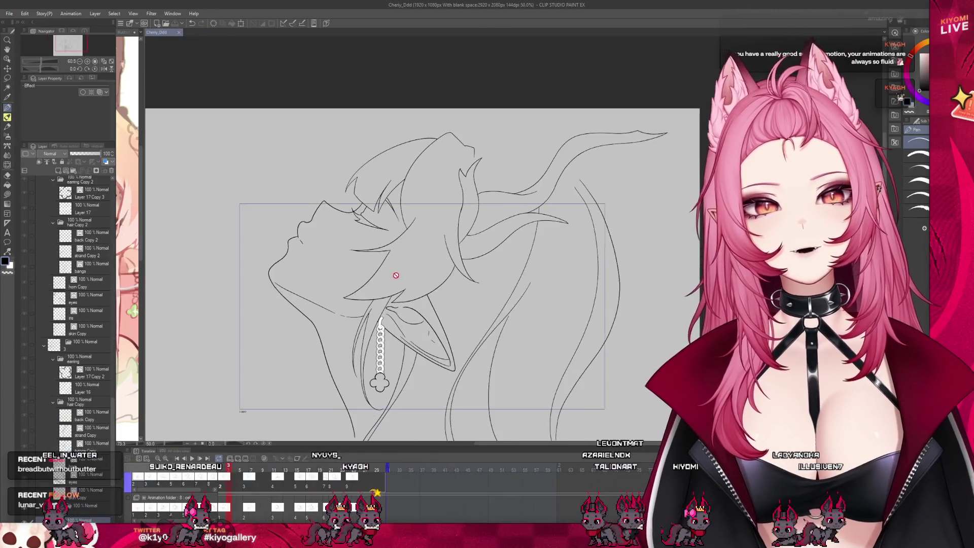
Shrink the timeline panel downward to give the Cherry_Ddd canvas more height
left_click_drag(348, 490, 348, 525)
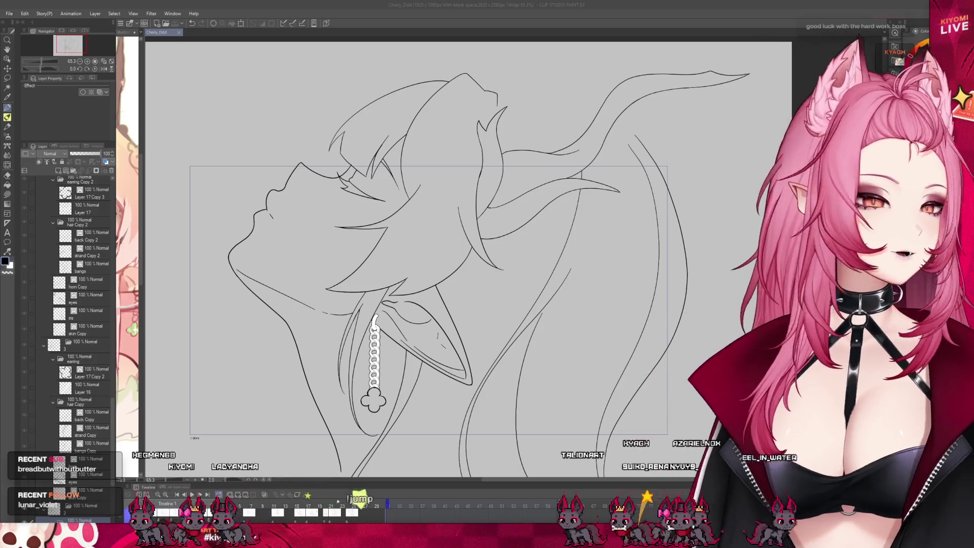
scroll(474, 254, "up", 1)
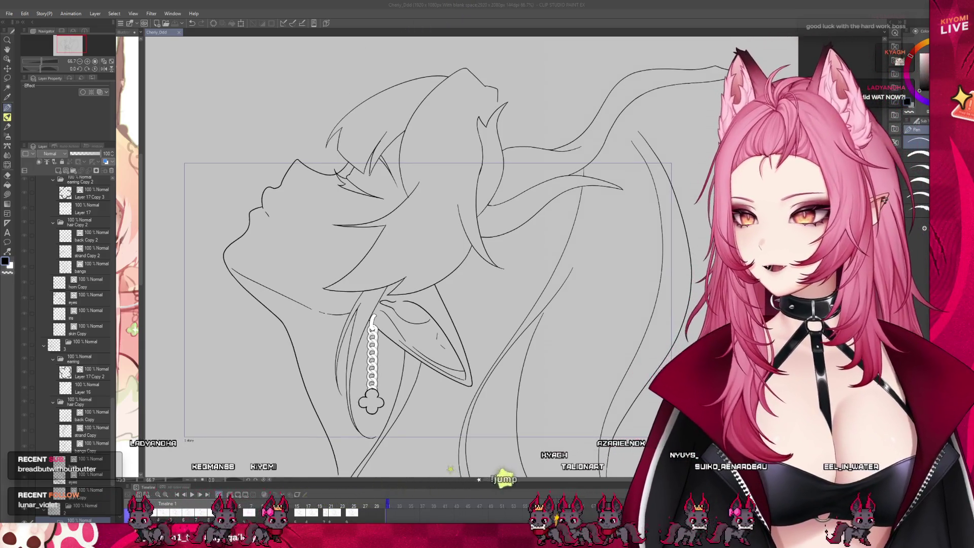